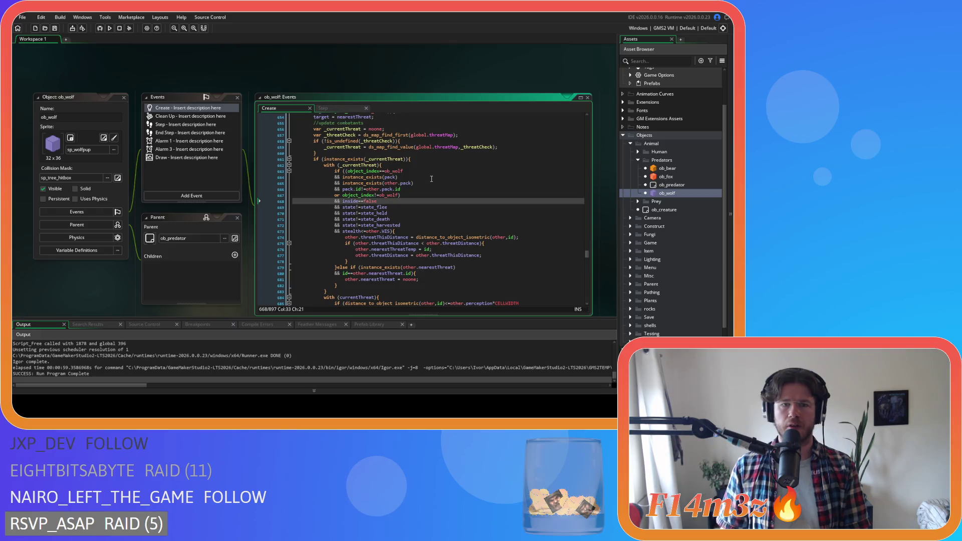
Step: Delete the old nearbyThreats tracking block and the threat-distance checks inside the with block
scroll(431, 179, down, 3)
scroll(431, 179, down, 6)
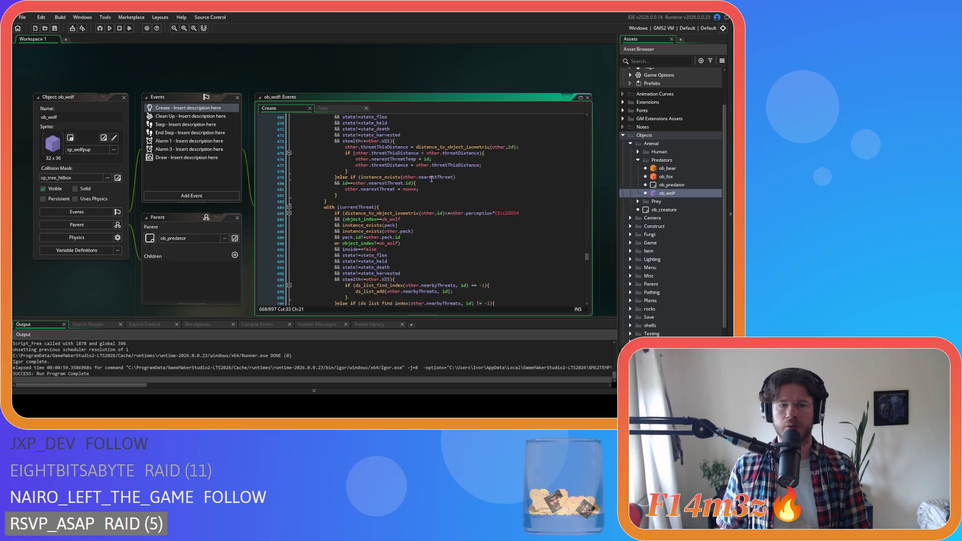
scroll(346, 256, up, 8)
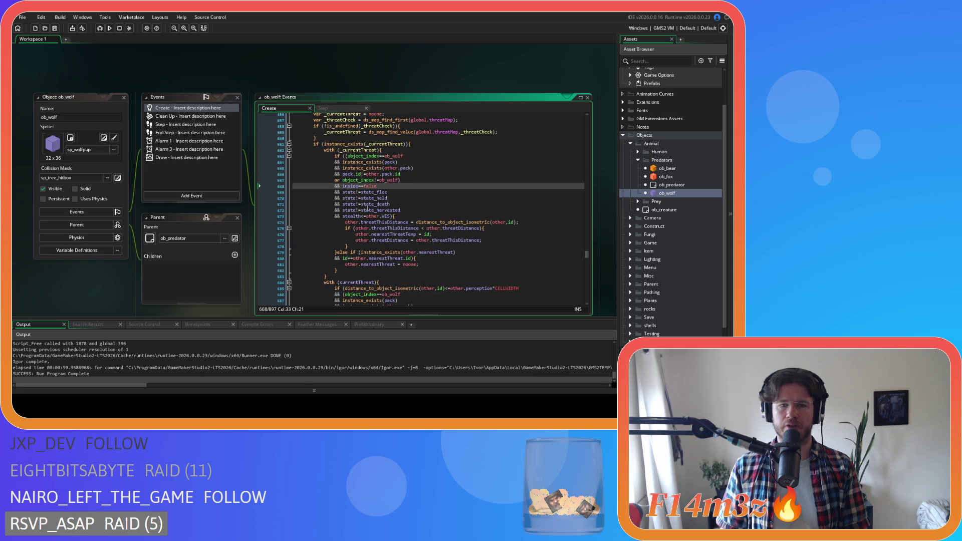
click(414, 151)
scroll(421, 175, down, 4)
scroll(421, 177, down, 1)
scroll(383, 213, down, 3)
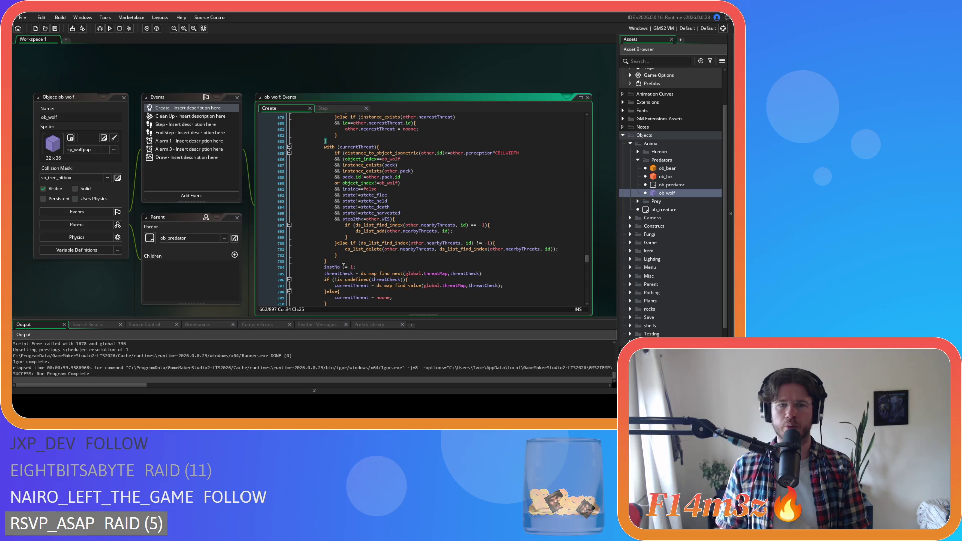
drag(328, 262, 250, 145)
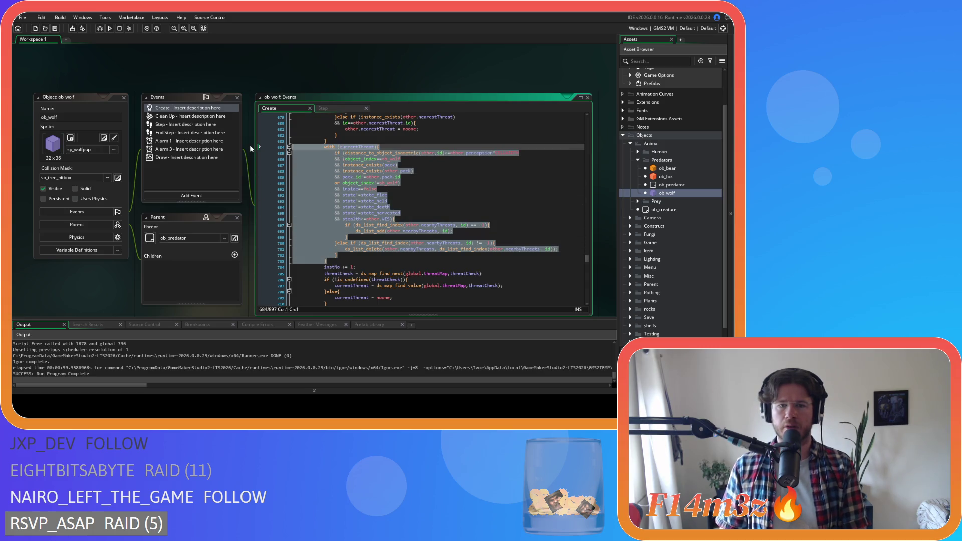
key(Delete)
scroll(347, 209, up, 5)
mouse_move(293, 231)
mouse_down()
mouse_move(337, 197)
mouse_move(336, 173)
mouse_up()
key(Delete)
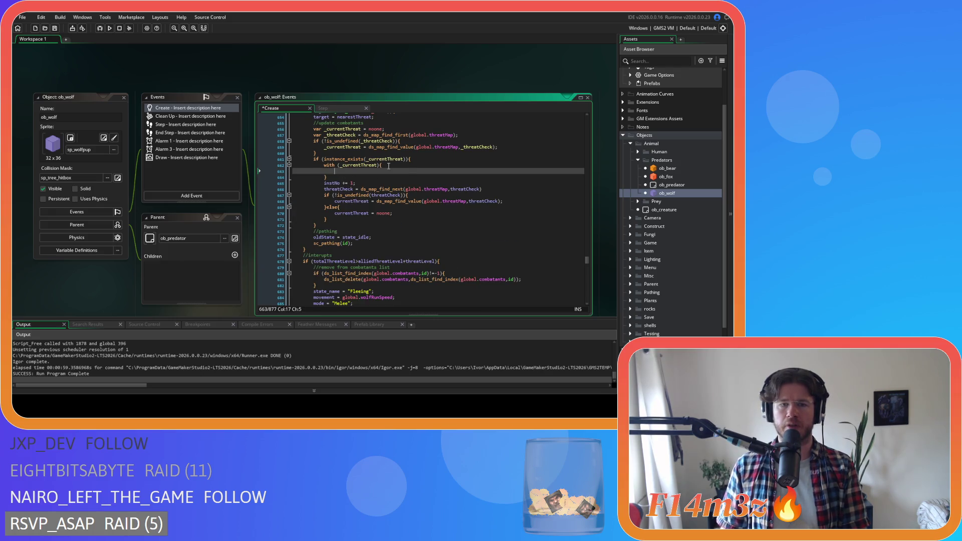
Step: Remove the instNo += 1 line and the else branch resetting currentThreat, then save
click(366, 182)
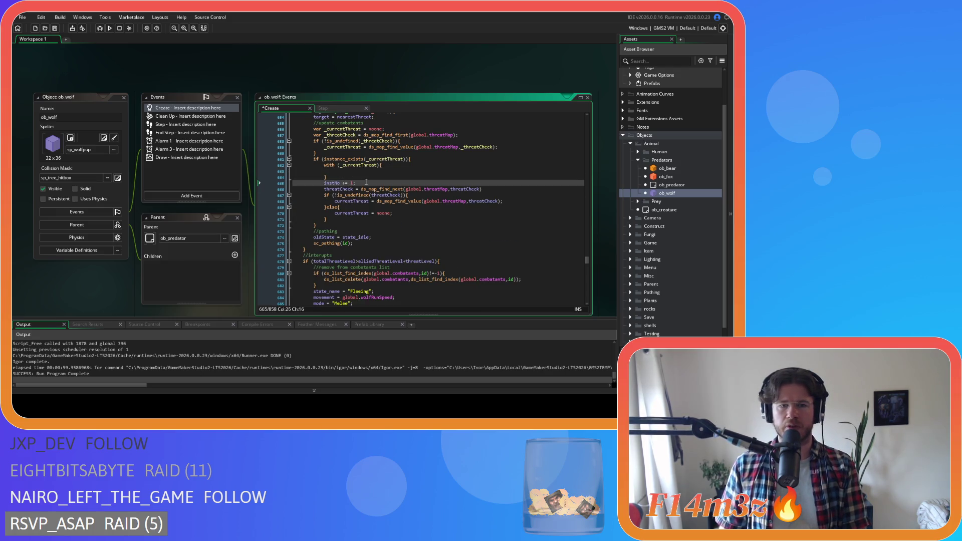
drag(366, 182, 301, 186)
key(BackSpace)
key(BackSpace)
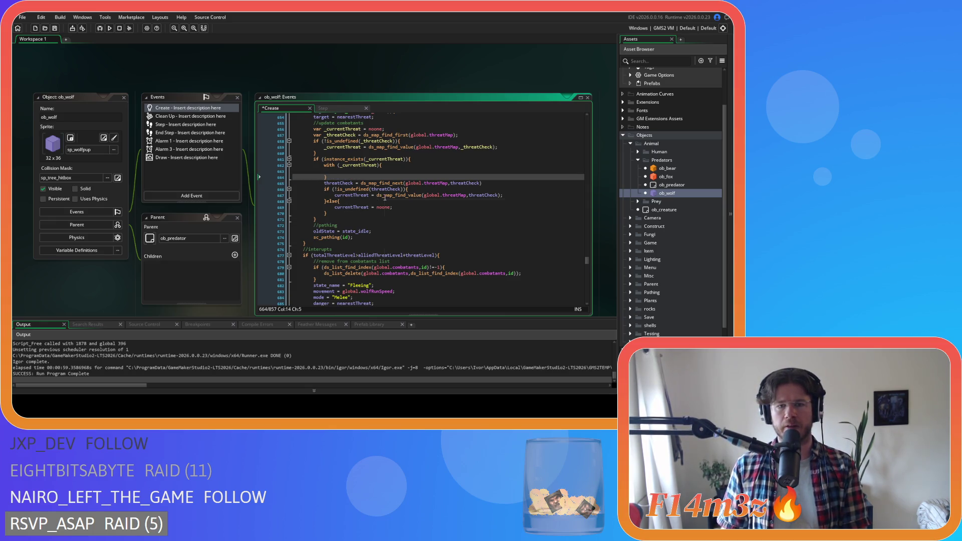
click(327, 201)
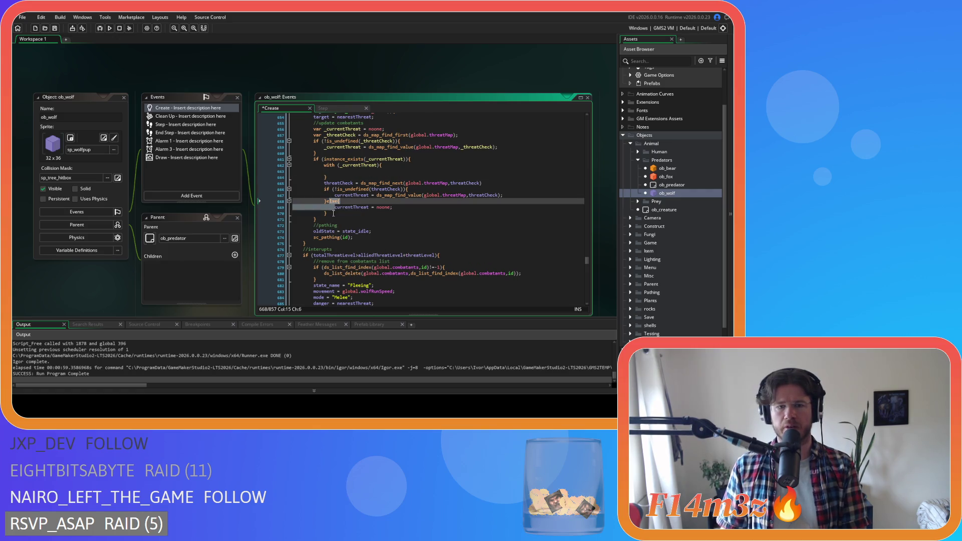
key(BackSpace)
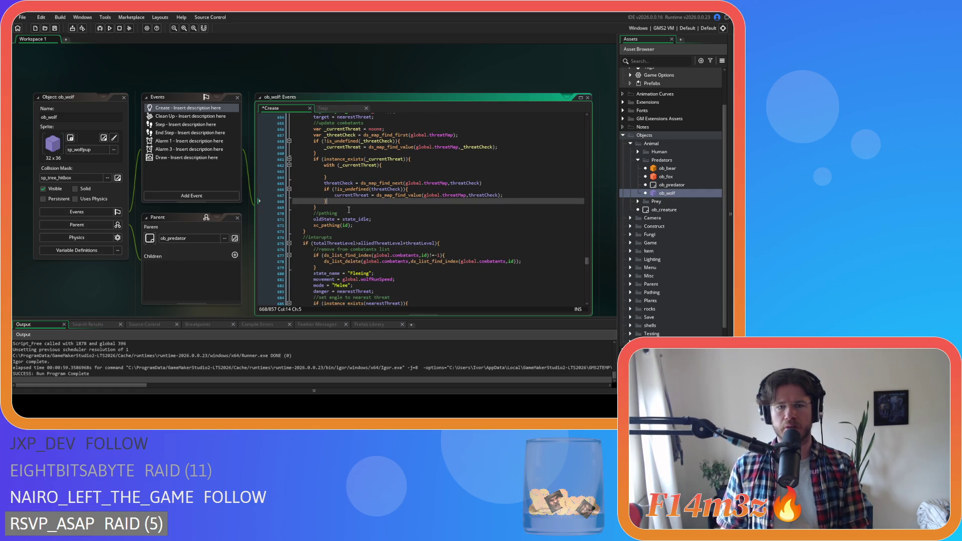
key(Up)
key(Up)
key(Up)
key(ctrl+s)
scroll(395, 197, up, 2)
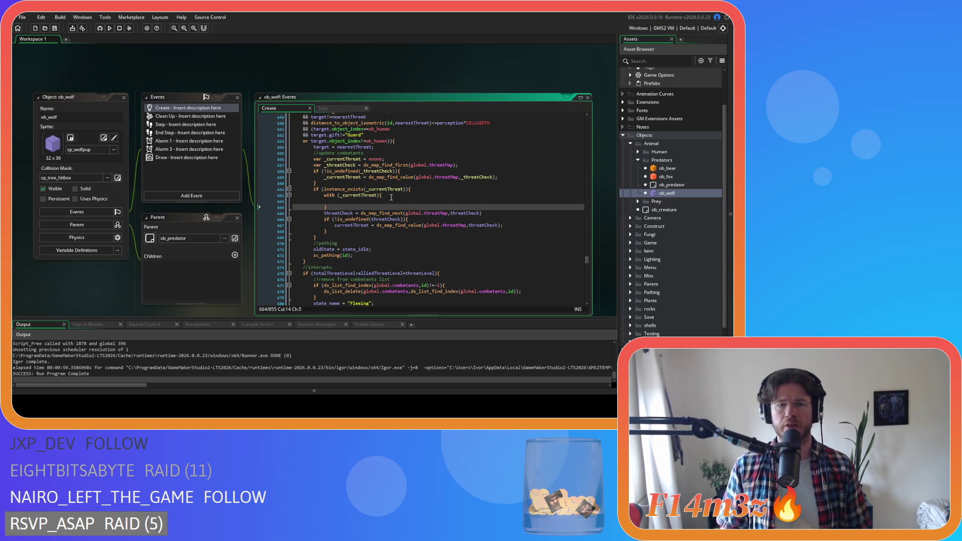
Step: Delete the if (instance_exists(_currentThreat)) wrapper line and its stray closing brace
drag(369, 165, 398, 165)
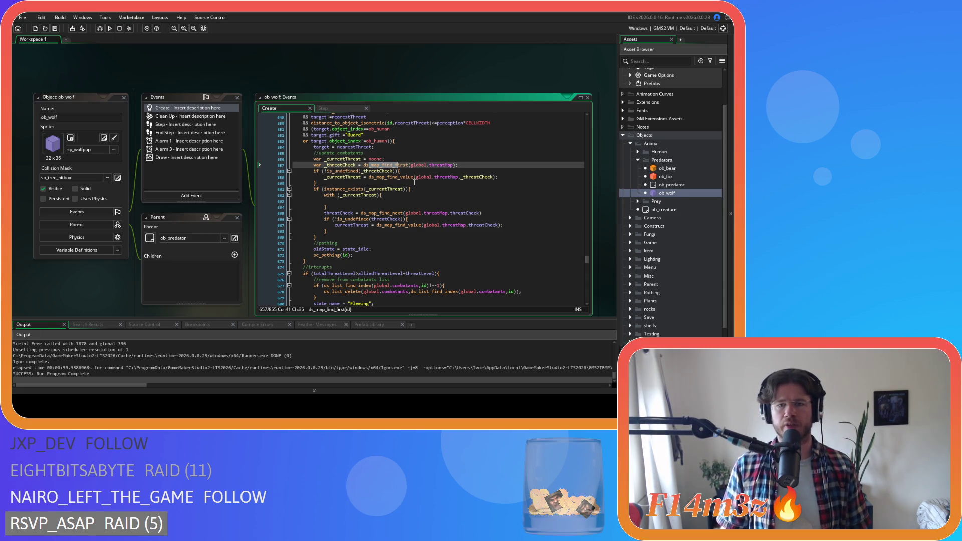
click(362, 171)
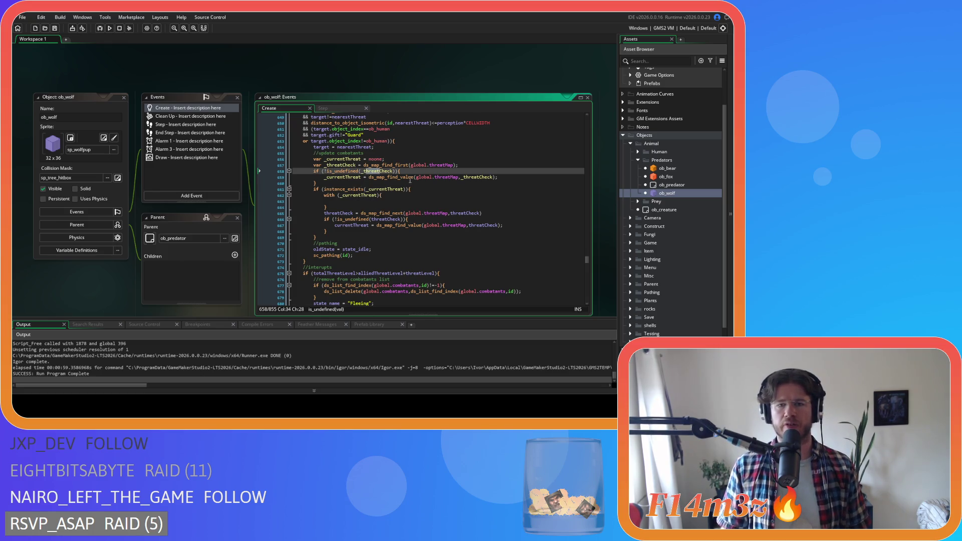
drag(403, 171, 409, 177)
click(418, 190)
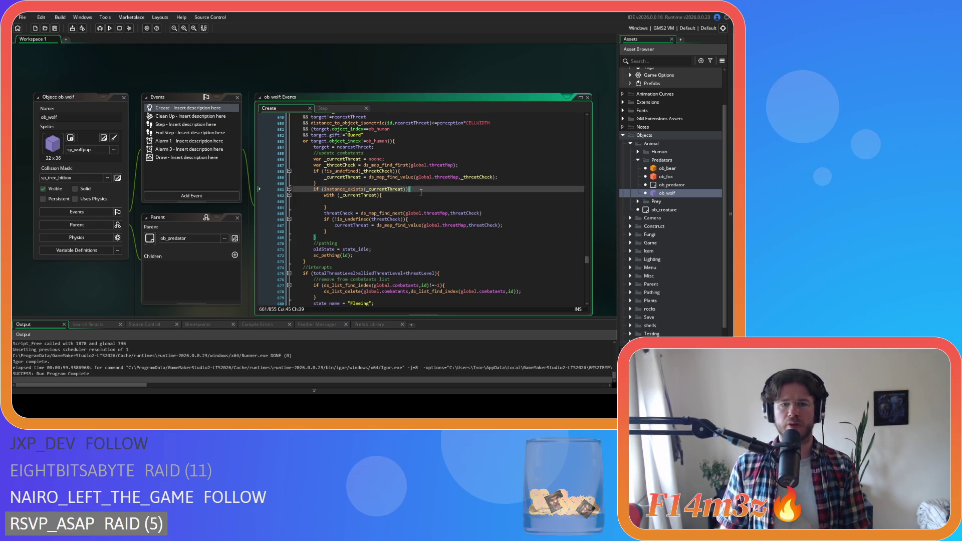
click(324, 237)
key(BackSpace)
key(BackSpace)
key(BackSpace)
drag(418, 191, 293, 191)
key(BackSpace)
key(BackSpace)
Step: Dedent the with (_currentThreat) block one level, save, and fix the empty line's indentation
drag(331, 227, 248, 190)
key(shift+Tab)
click(344, 193)
drag(337, 189, 356, 190)
key(ctrl+s)
key(shift+Up)
key(shift+Up)
key(shift+Up)
key(Tab)
key(Return)
key(Up)
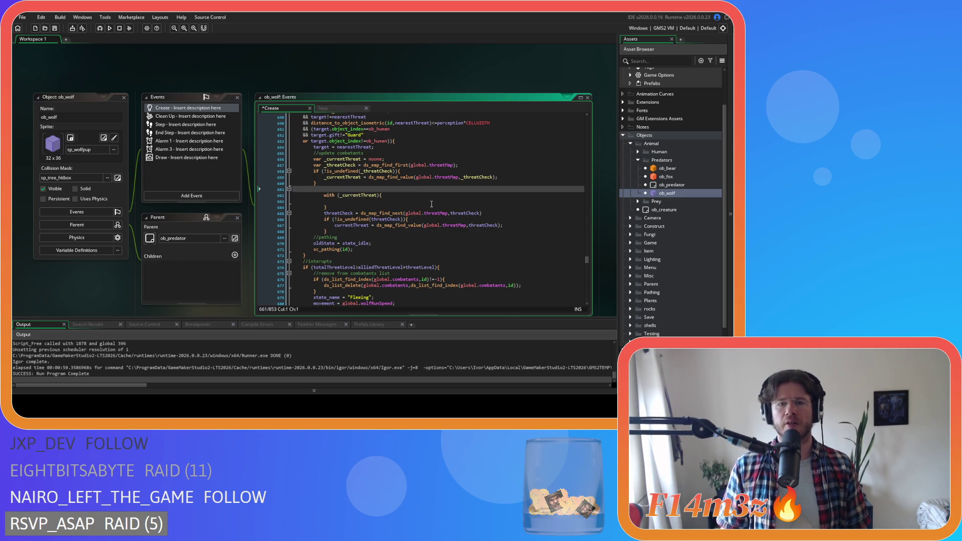
key(ctrl+z)
key(ctrl+z)
click(413, 193)
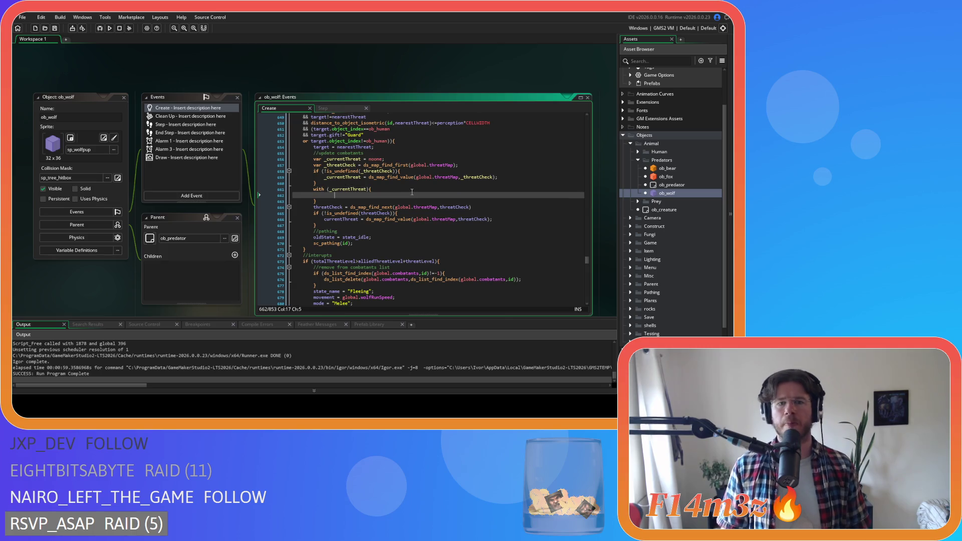
key(BackSpace)
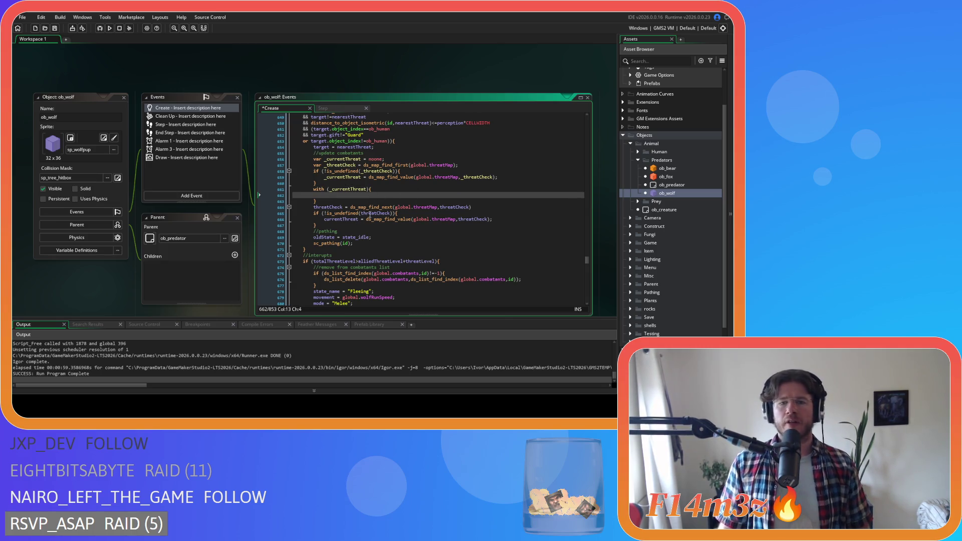
Step: Rename threatCheck to _threatCheck on lines 664–666 and save
click(314, 207)
text(_)
click(442, 207)
text(_)
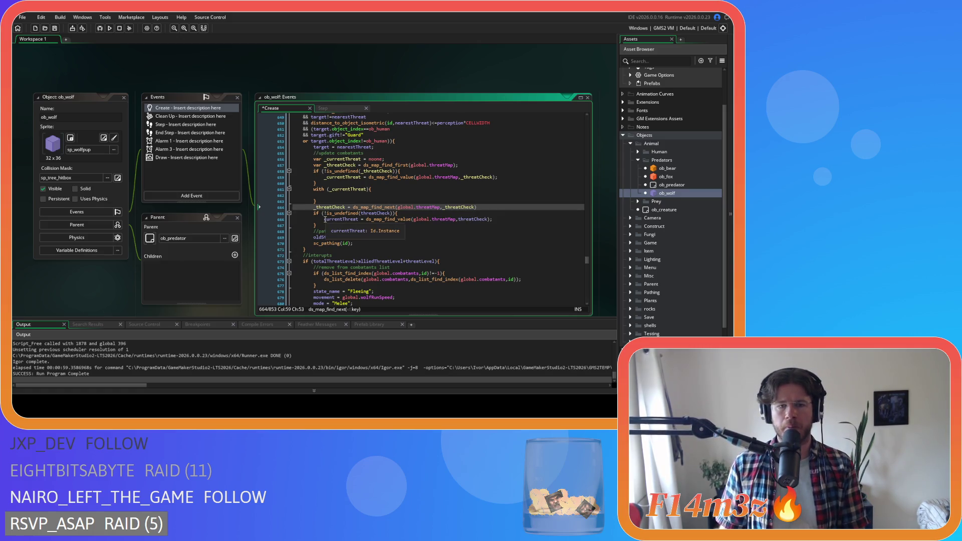
click(363, 213)
text(_)
click(325, 219)
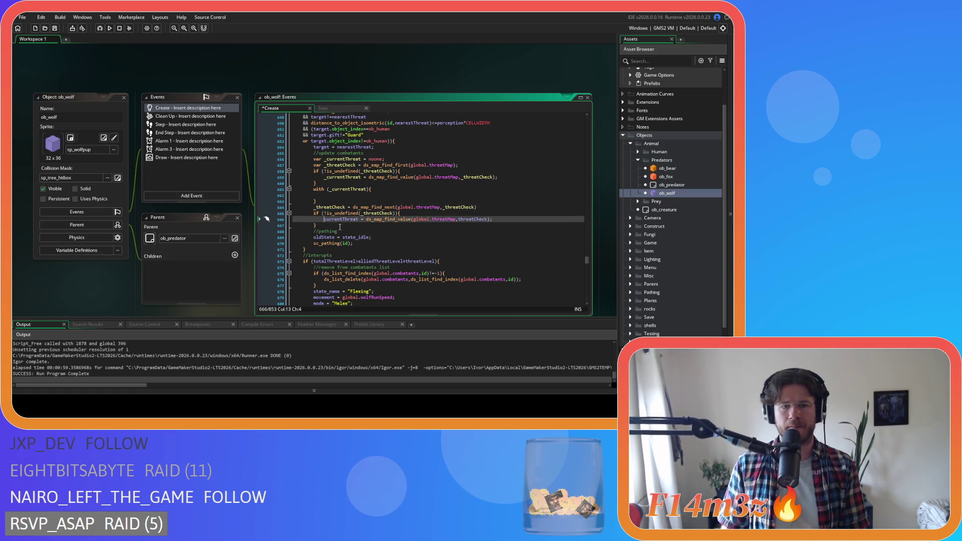
click(460, 221)
text(_)
key(ctrl+s)
key(Up)
key(Up)
key(Up)
Step: Review the ds_map_find_value lookup and return to the empty line inside the with block
click(364, 196)
click(468, 183)
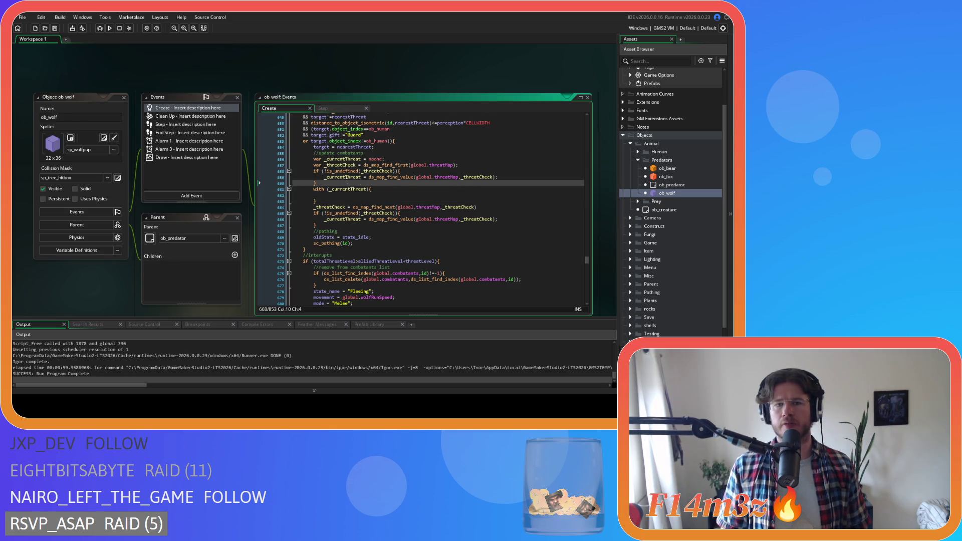
click(425, 177)
key(Left)
key(Left)
key(Left)
click(358, 193)
click(373, 195)
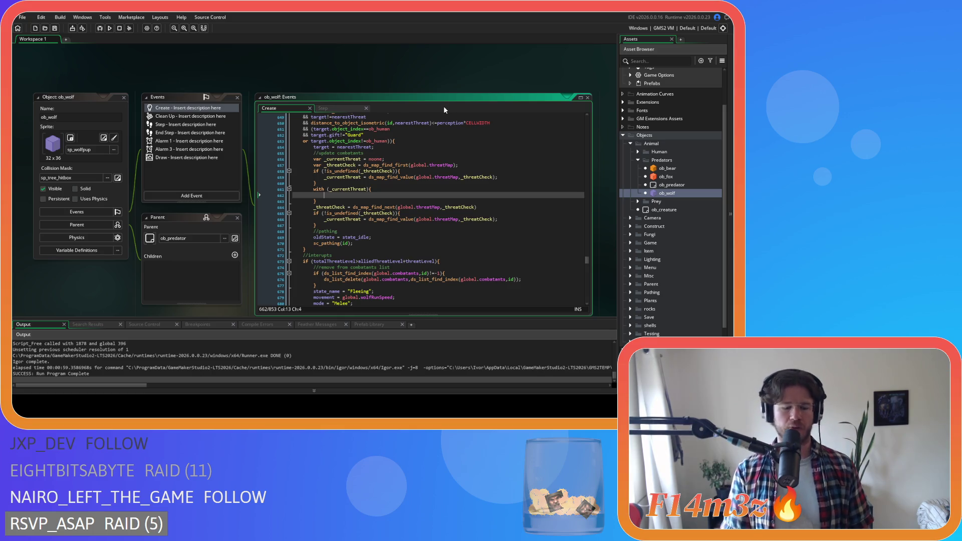
Step: Type an if (target== condition inside the empty with block, dropping the other. prefix
text(i)
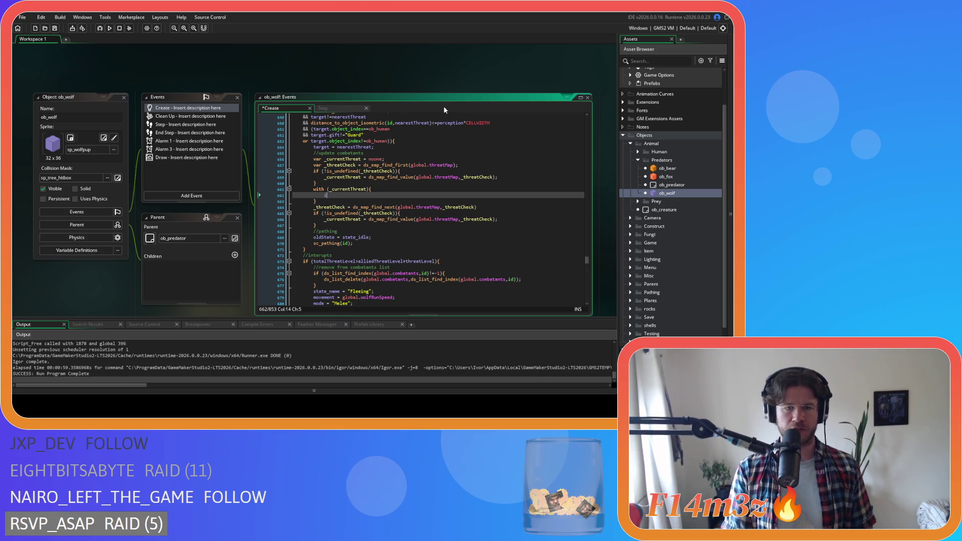
text(f ()target)
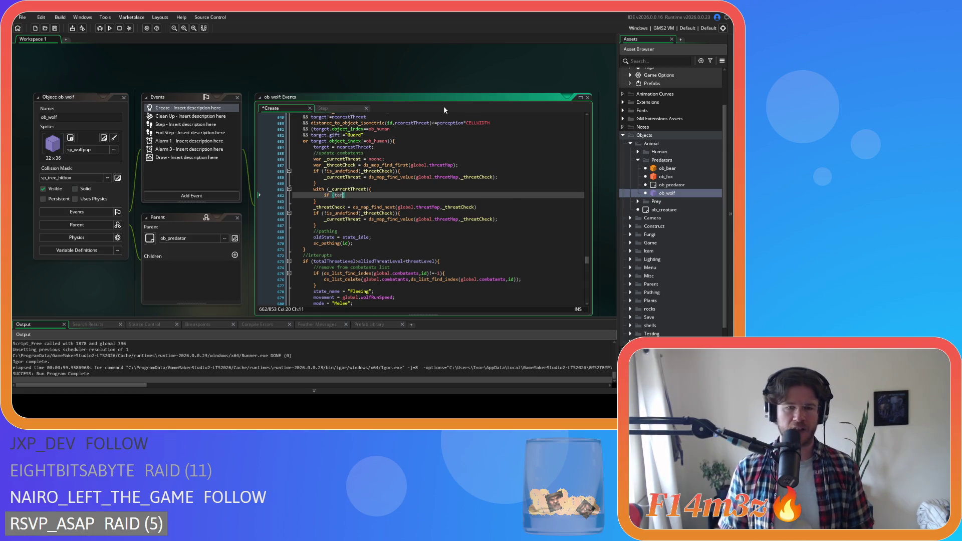
text(==ot)
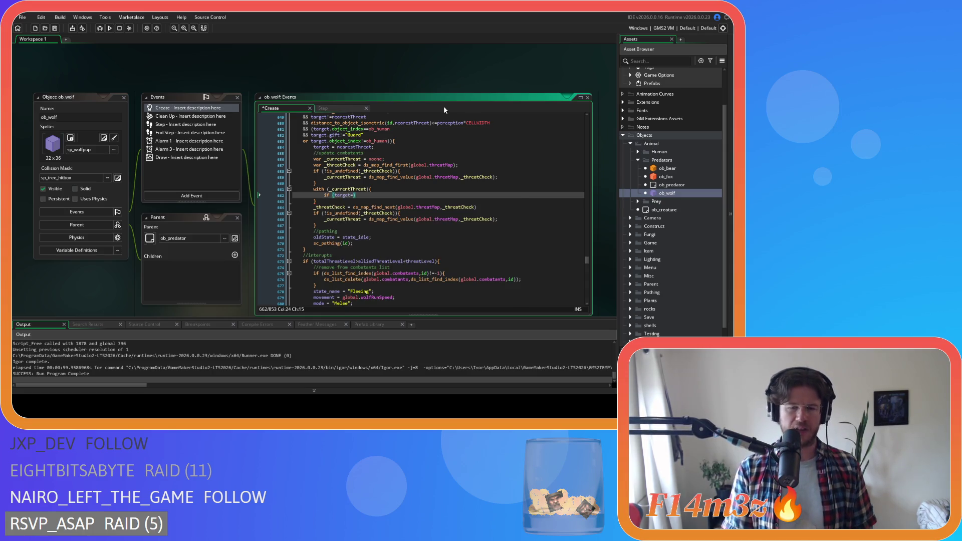
text(her.)
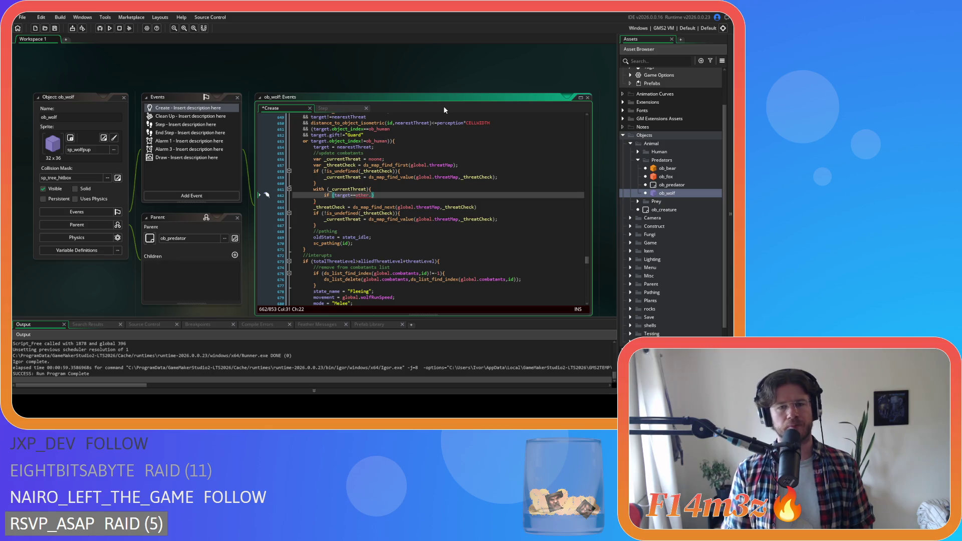
key(BackSpace)
key(BackSpace)
key(BackSpace)
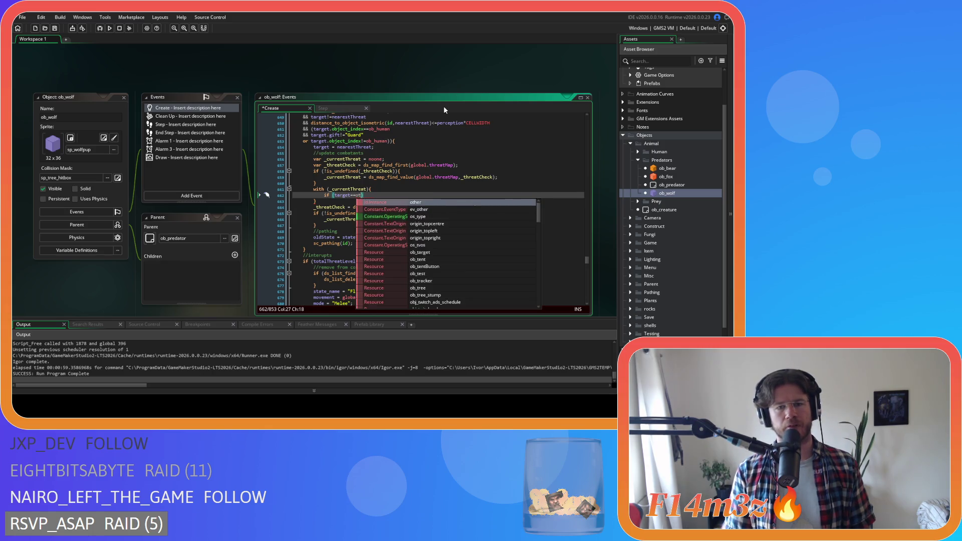
key(Right)
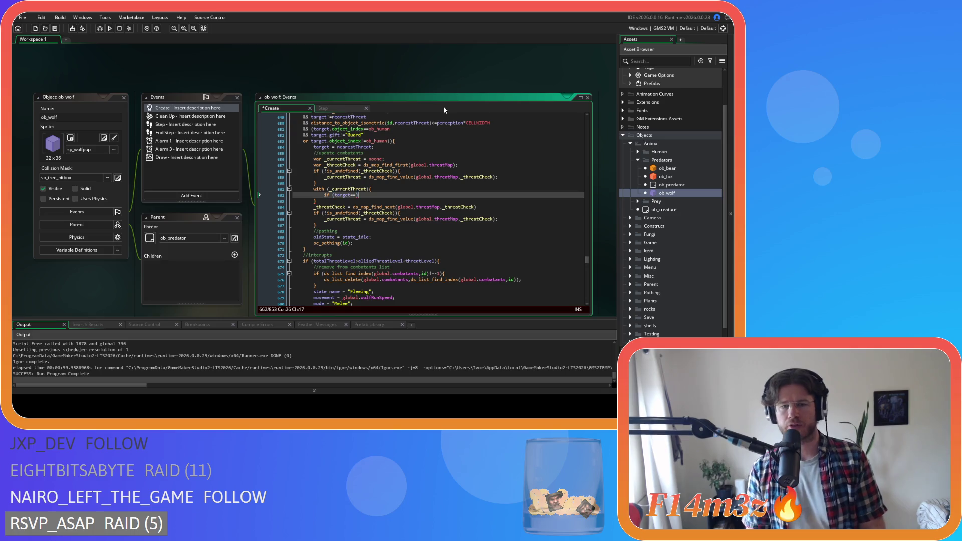
Step: Declare var _targeted below the update combatants comment, initialised to false
click(389, 151)
key(Return)
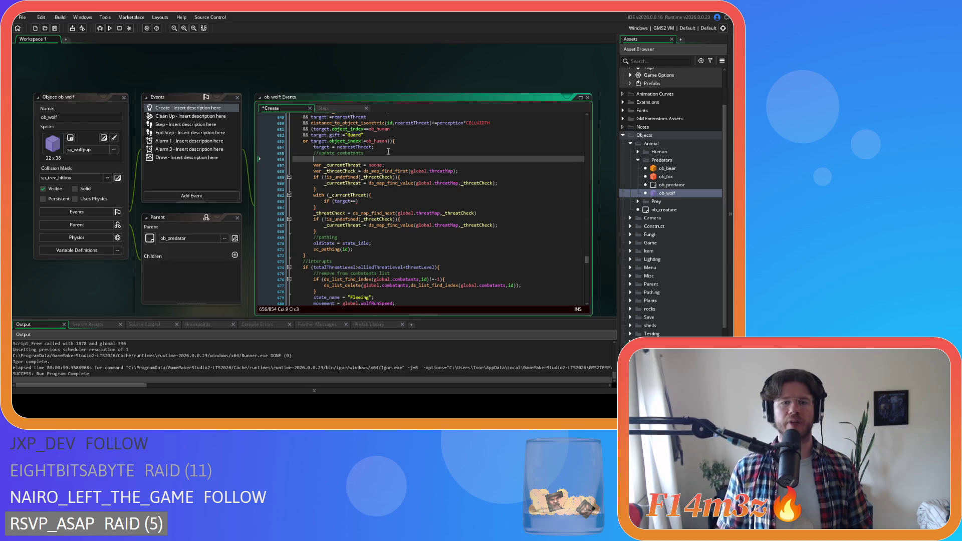
text(v)
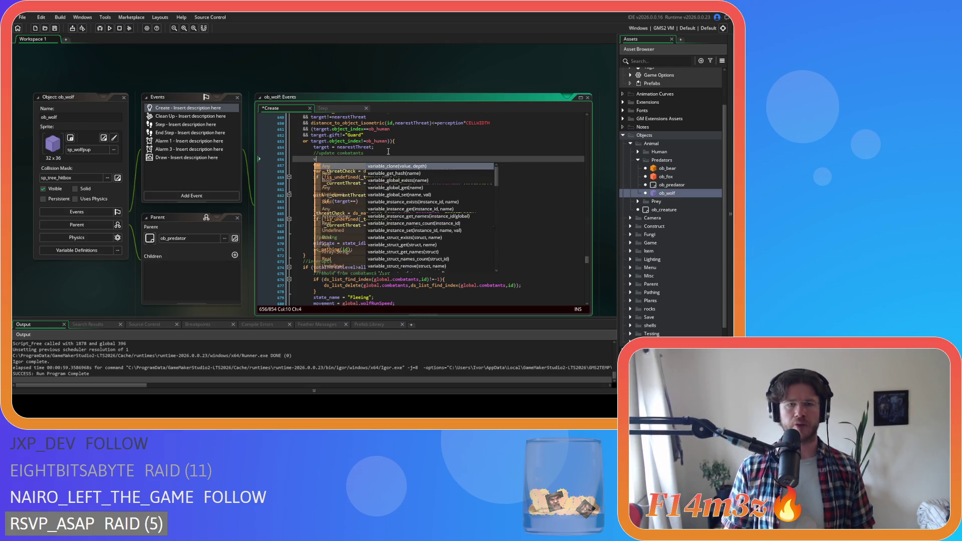
text(ar _t)
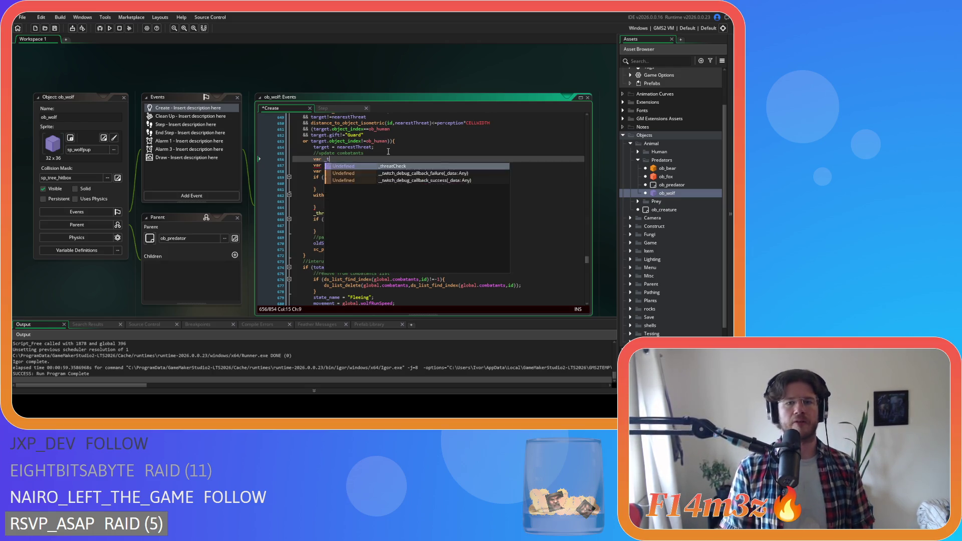
text(argeted = true;)
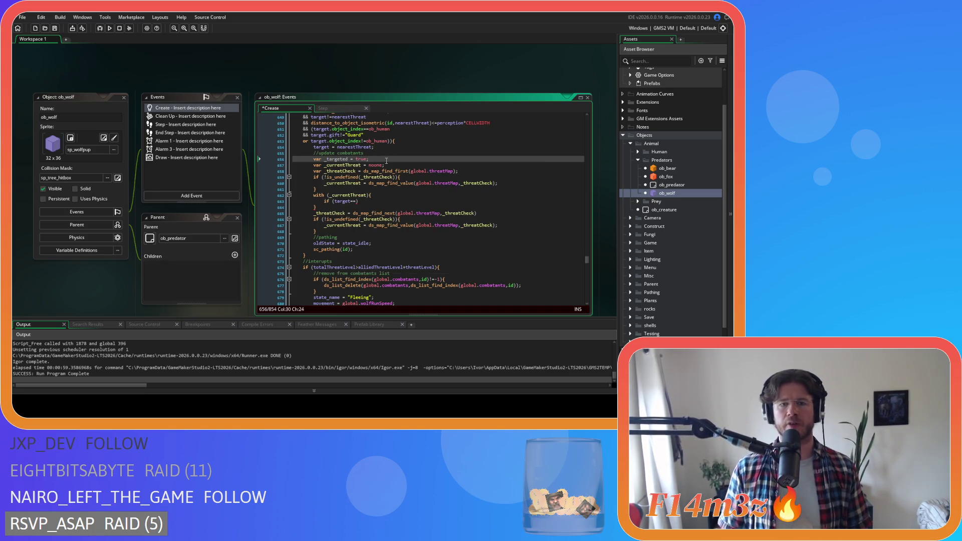
click(355, 201)
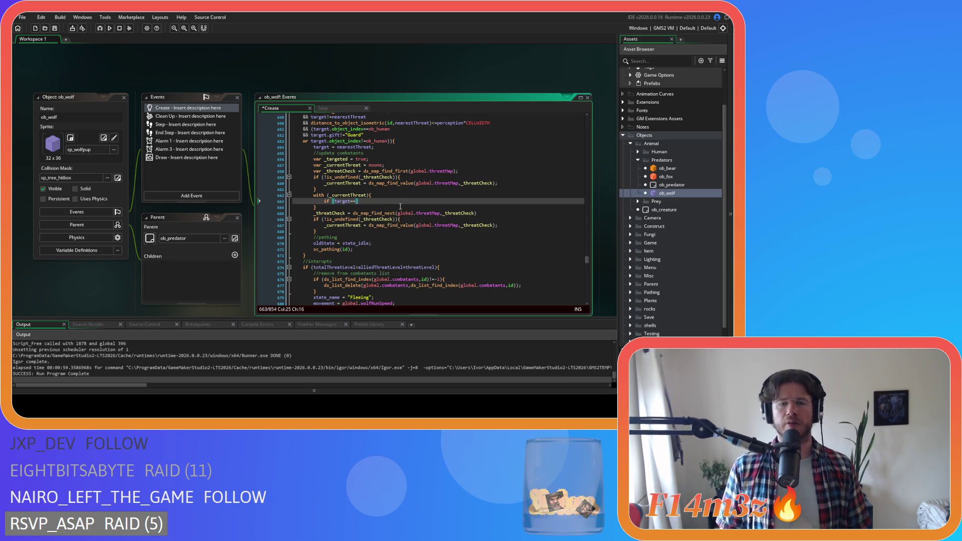
double_click(361, 158)
text(false)
click(357, 201)
key(Left)
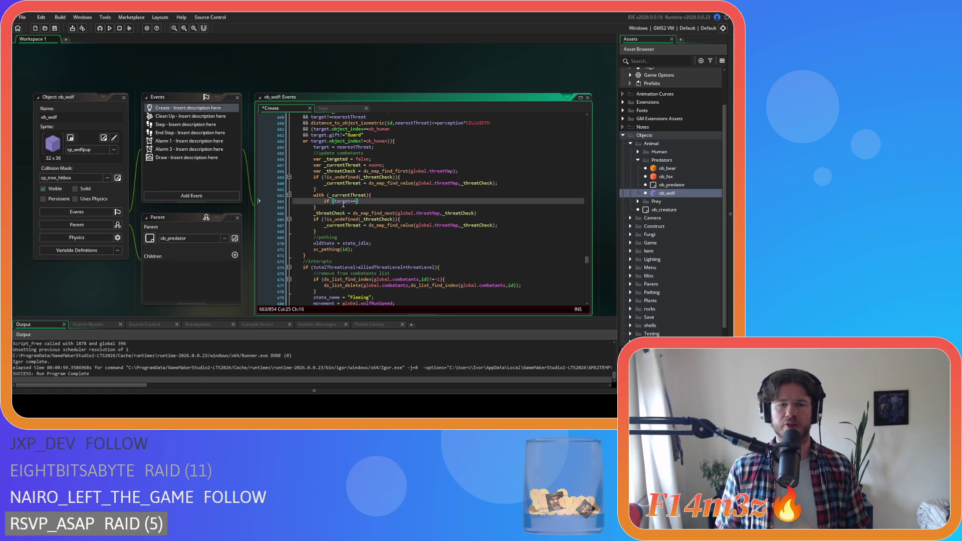
drag(325, 233, 312, 154)
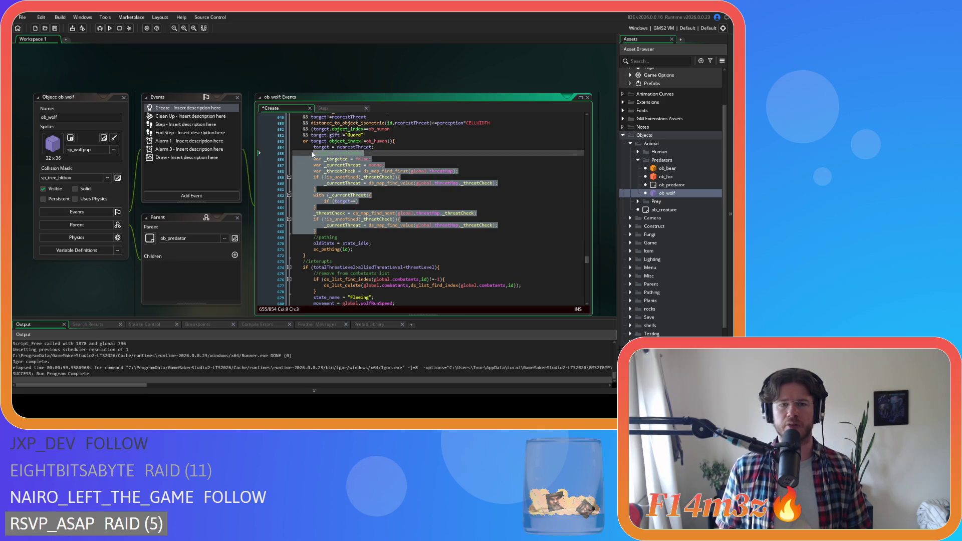
Step: Make the if condition read id!=other.id && target==other.target and save
key(Delete)
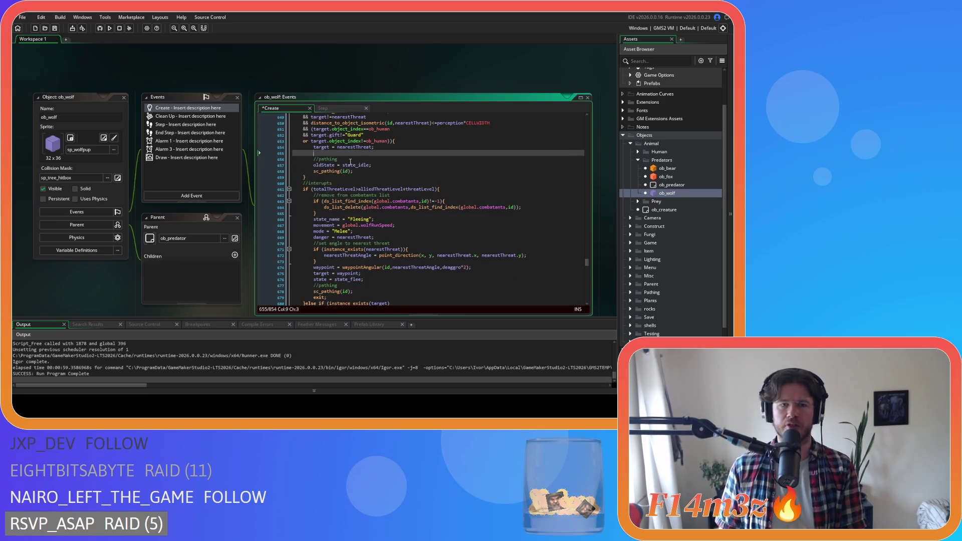
key(ctrl+z)
key(ctrl+z)
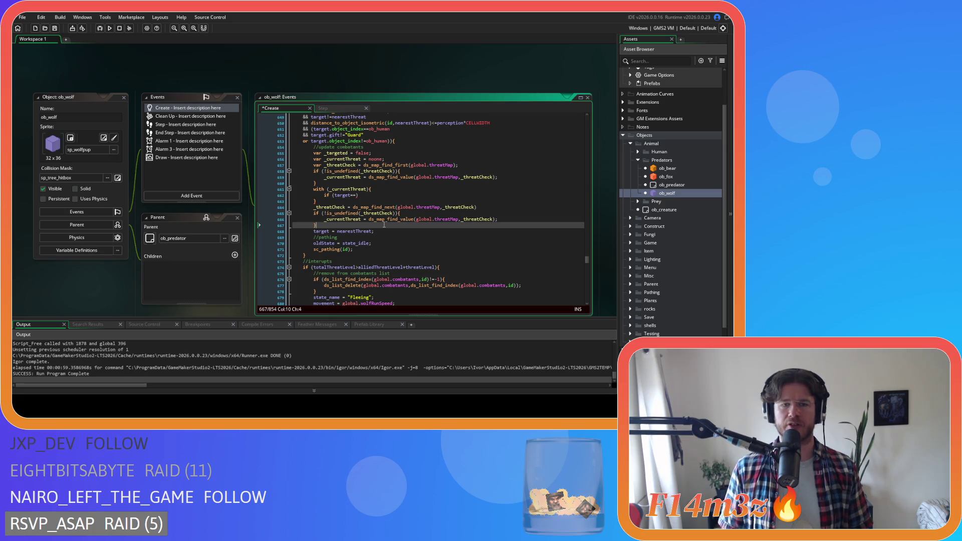
click(356, 195)
text(other.target)
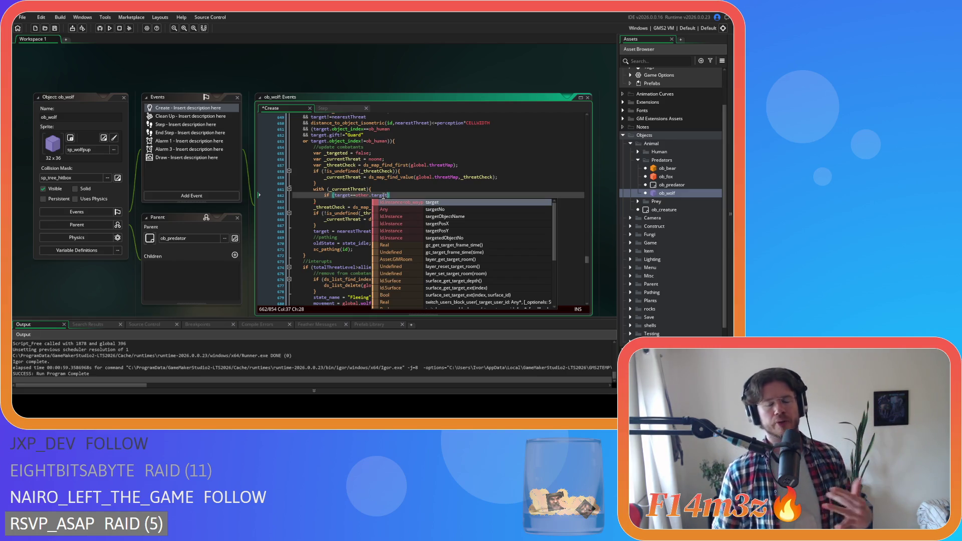
click(333, 195)
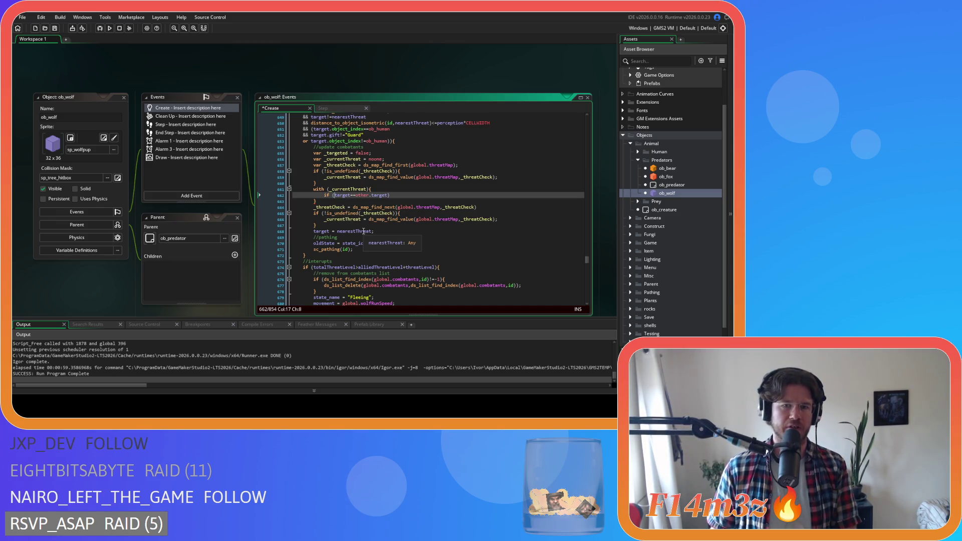
key(Return)
text(&&)
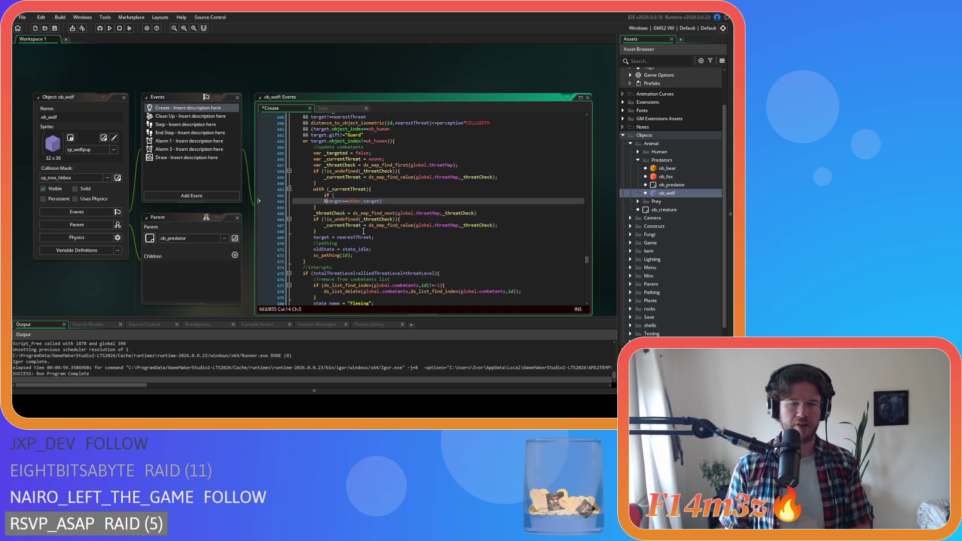
click(354, 195)
text(id!=other.id)
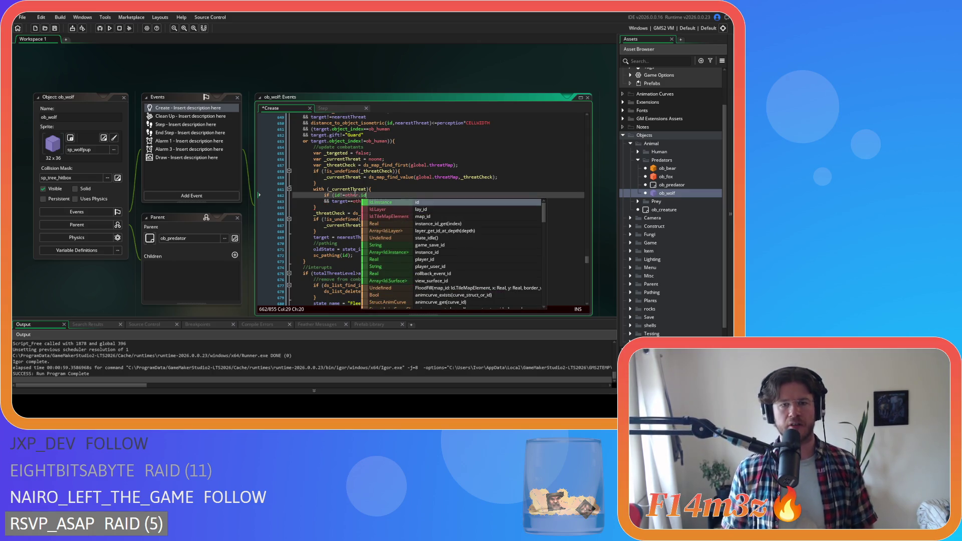
key(Escape)
key(ctrl+s)
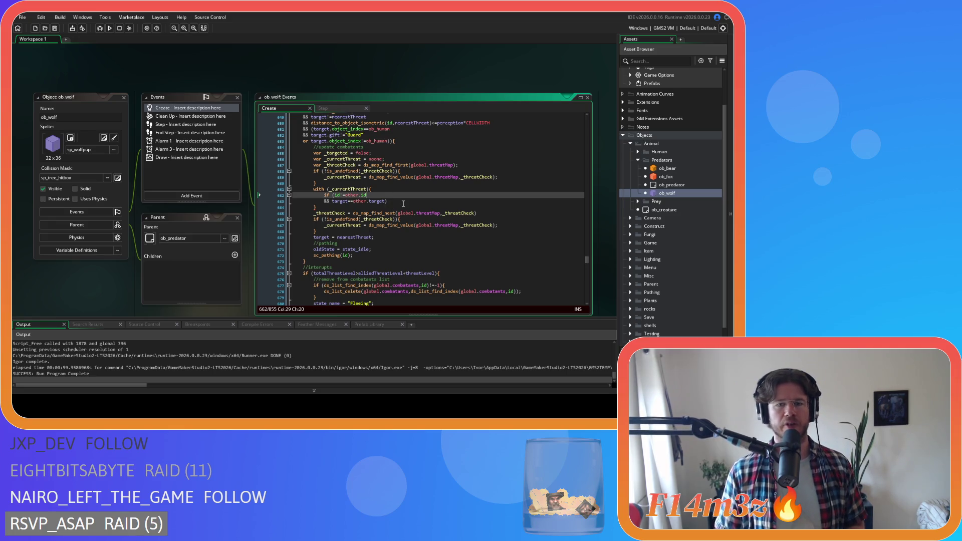
Step: Open the if block's body with a brace and review the id!=other.id check
click(403, 204)
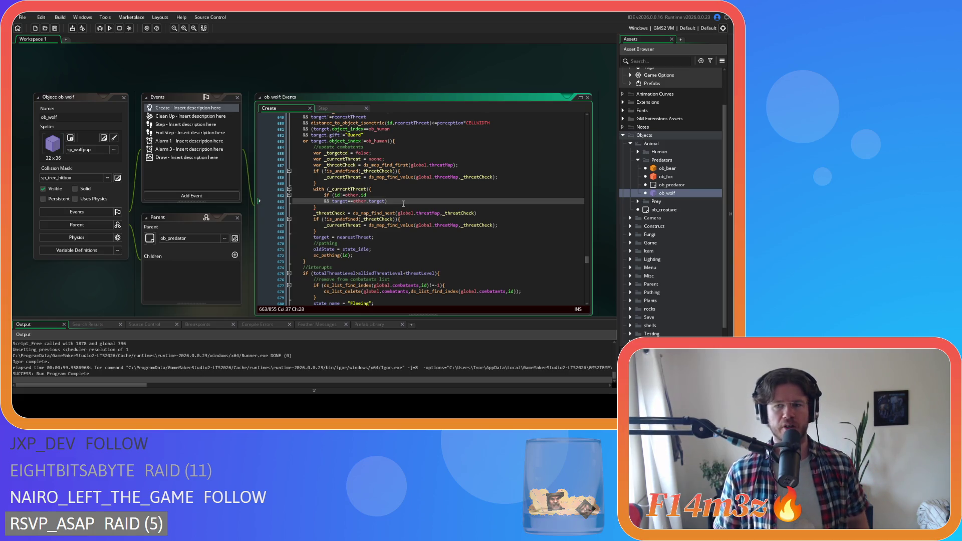
mouse_move(371, 224)
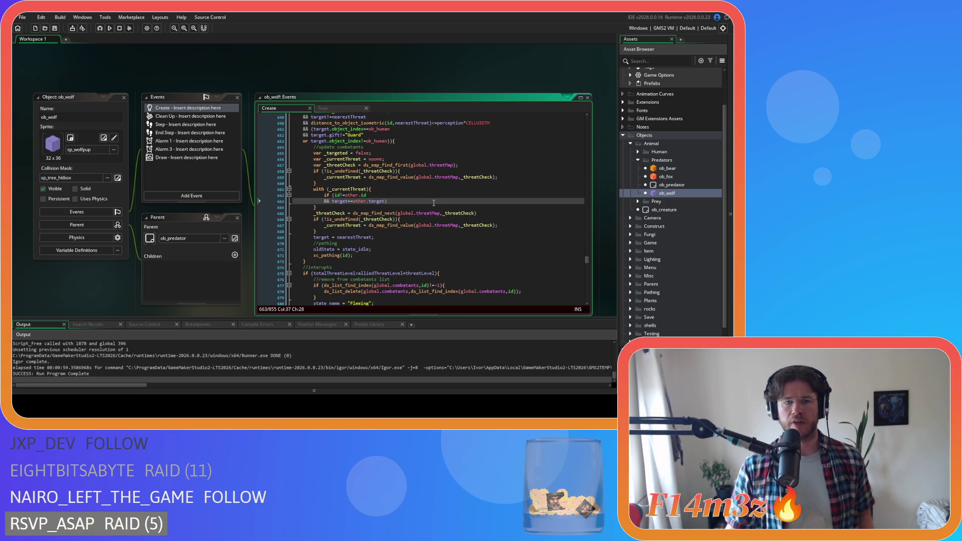
text({)
key(Return)
key(Return)
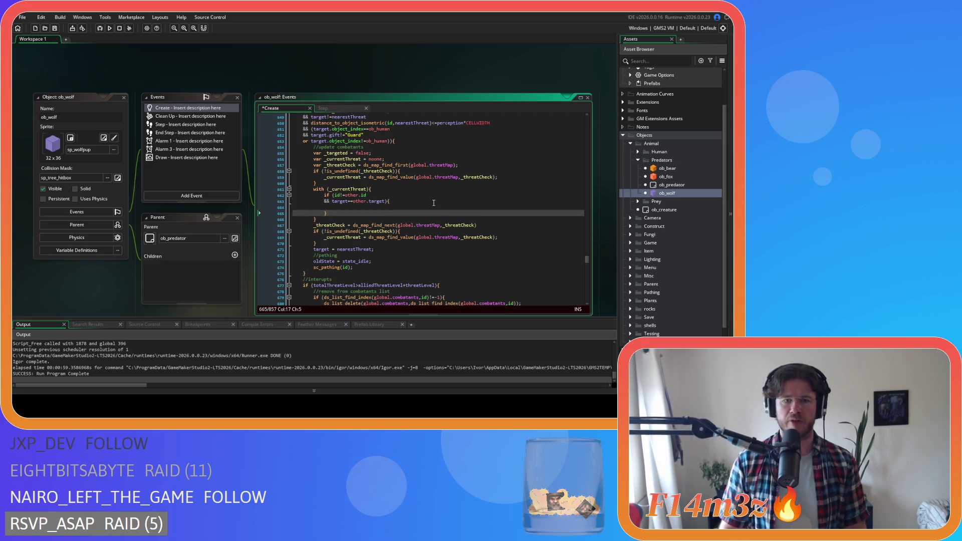
click(351, 195)
click(339, 201)
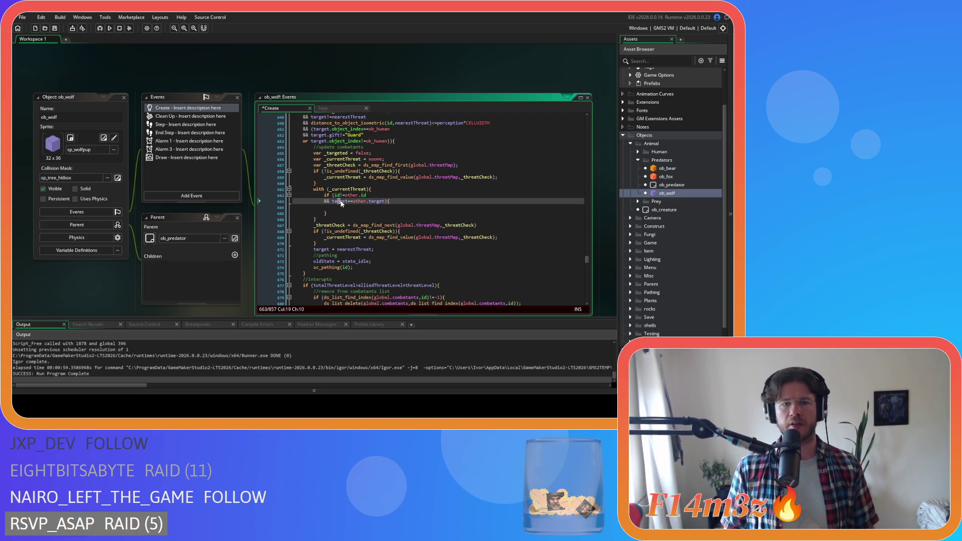
click(377, 195)
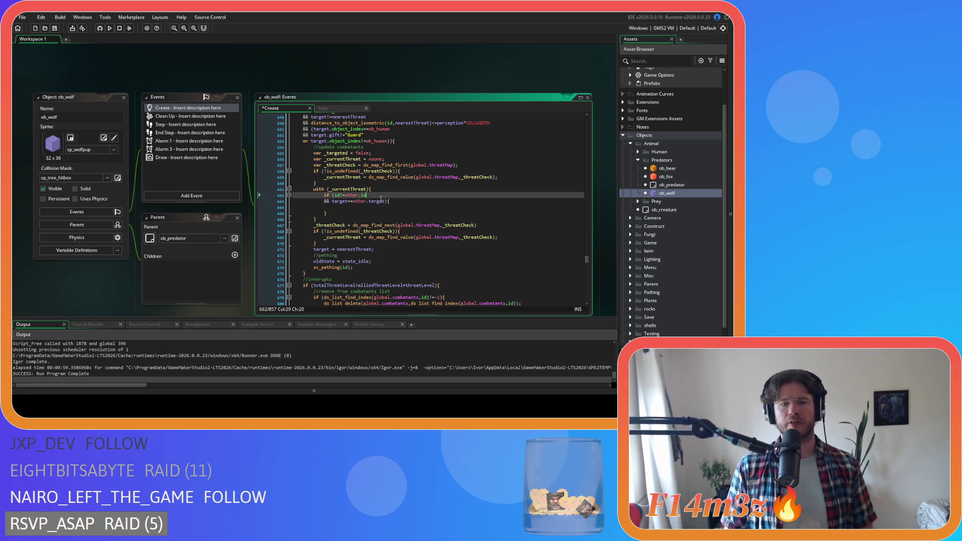
key(Down)
key(End)
click(352, 195)
mouse_move(334, 195)
mouse_down()
mouse_move(396, 197)
mouse_move(386, 202)
mouse_up()
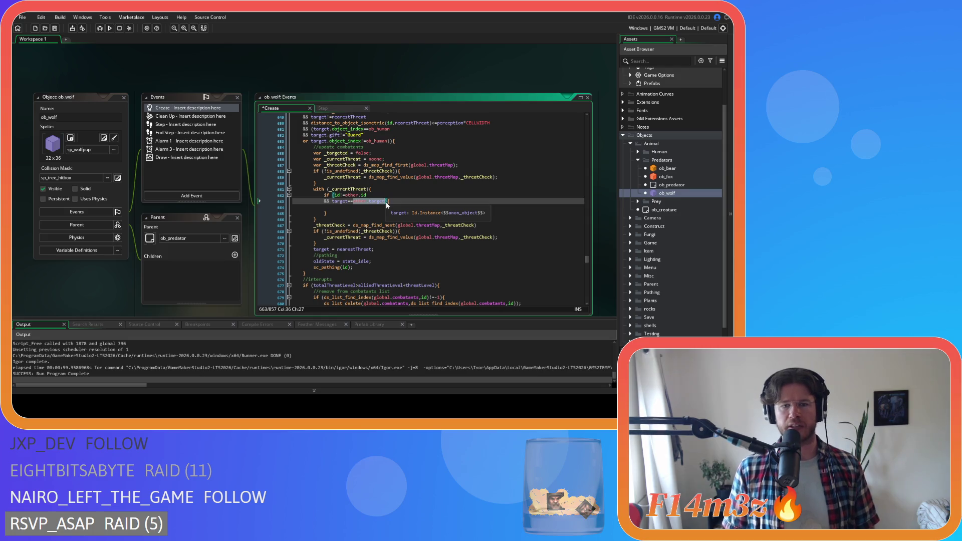
click(388, 207)
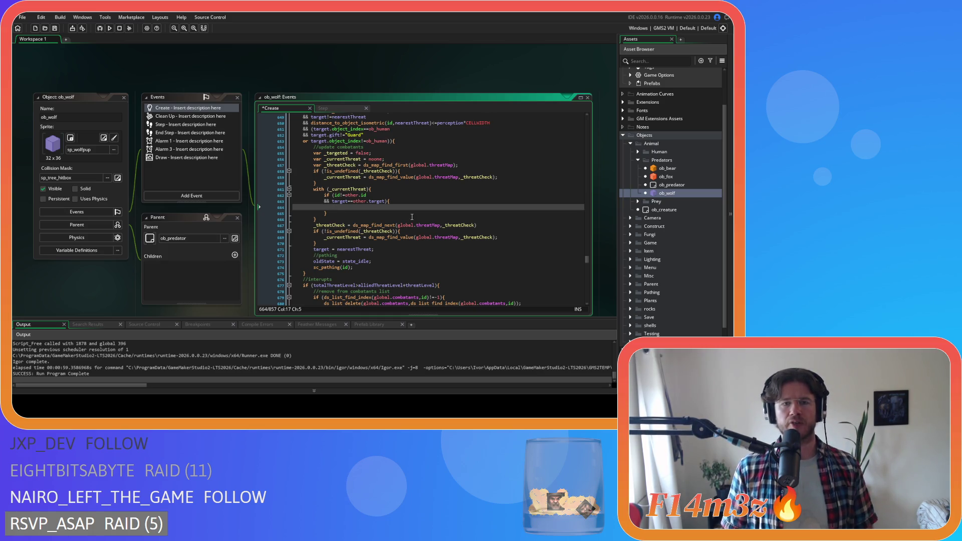
Step: Copy _targeted = false into the if body, change it to true, and save
click(348, 153)
click(374, 154)
key(ctrl+shift+Left)
key(ctrl+shift+Left)
key(ctrl+shift+Left)
drag(324, 153, 371, 153)
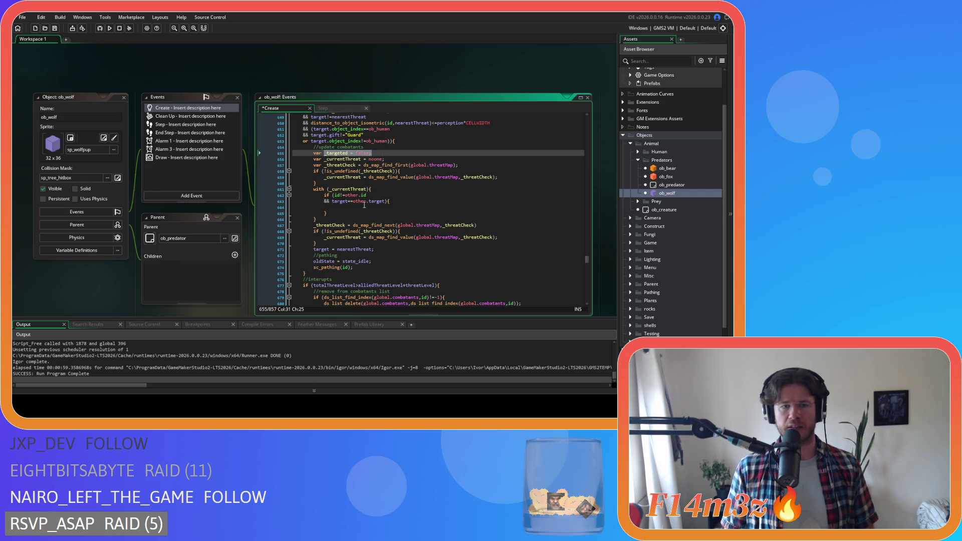
key(ctrl+c)
click(364, 207)
key(ctrl+v)
double_click(374, 207)
text(true;)
key(Down)
key(Down)
key(ctrl+s)
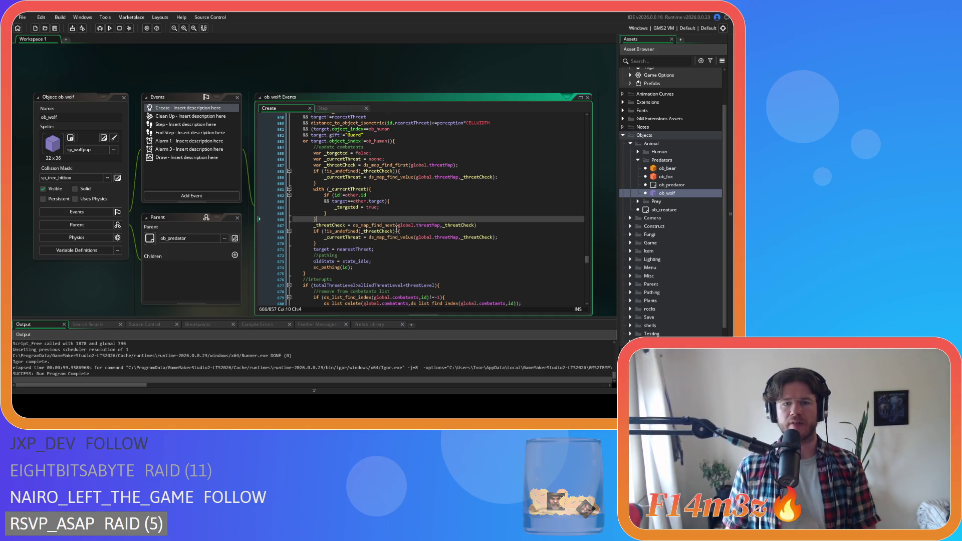
Step: Review the with statement and threat-check block, placing the caret just above the with block
key(Up)
key(Up)
key(Up)
key(End)
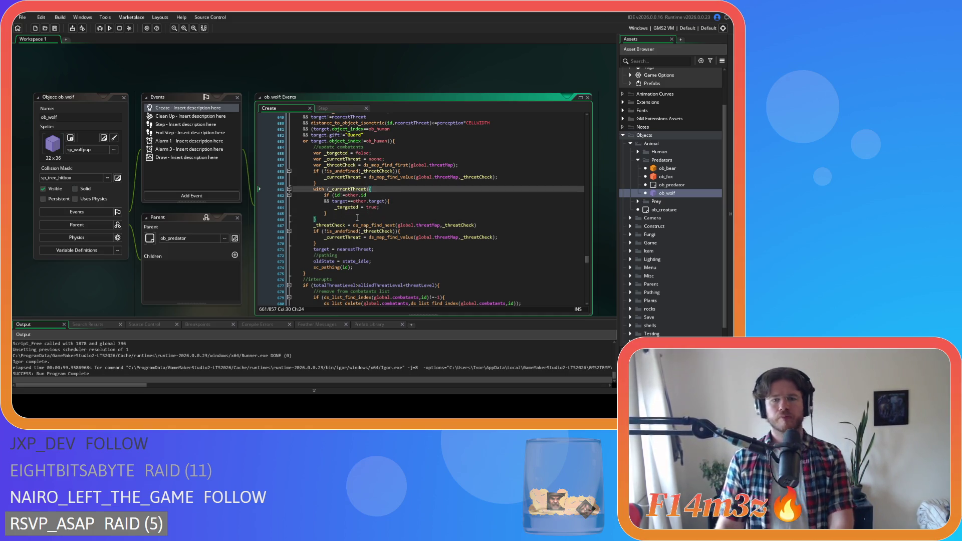
click(359, 242)
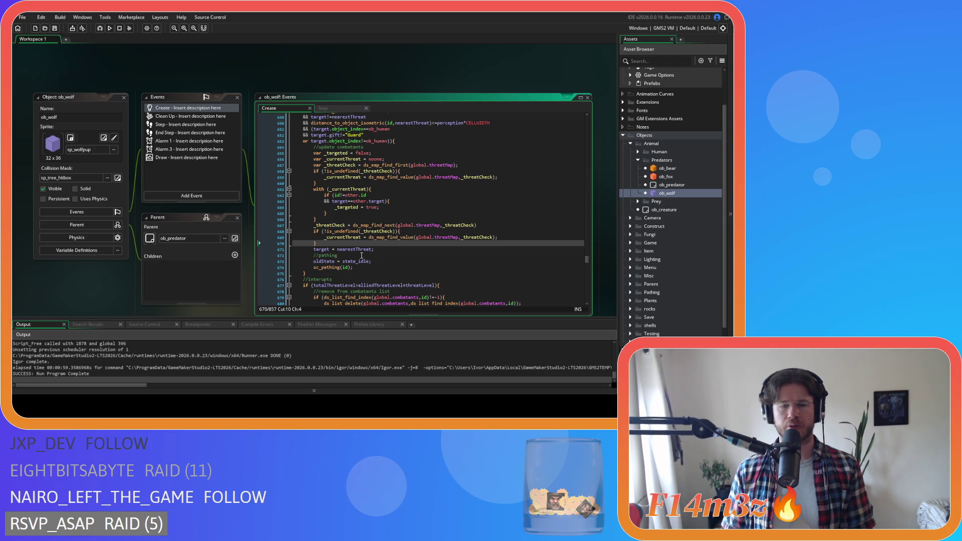
click(357, 188)
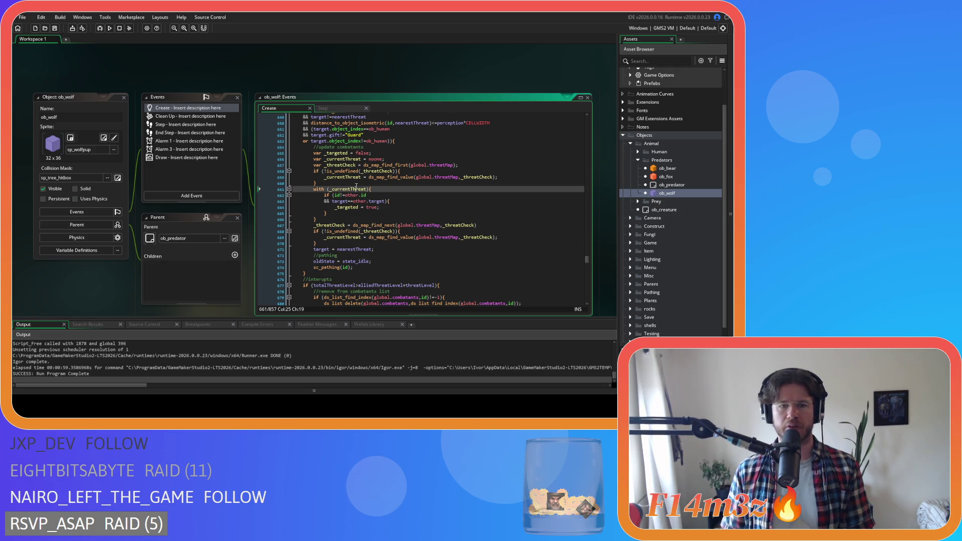
click(386, 186)
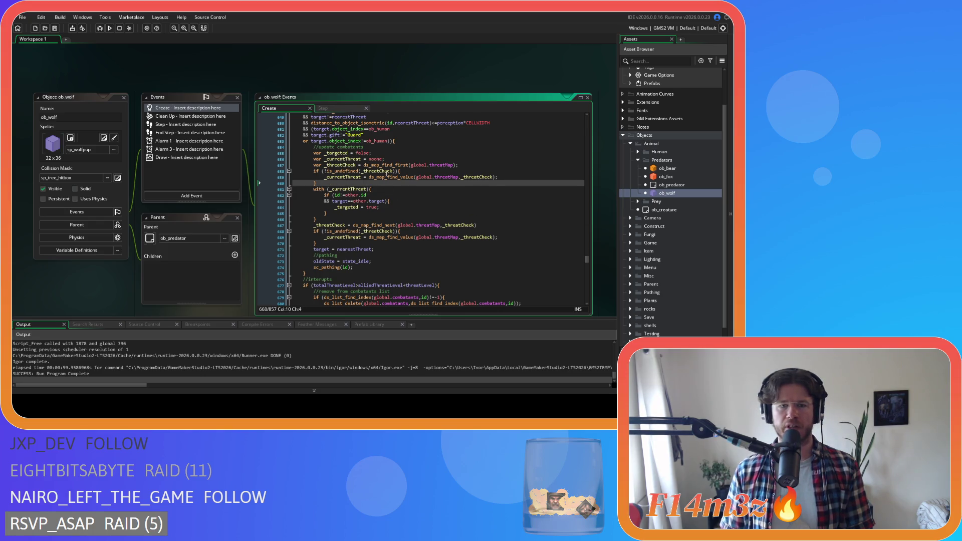
drag(438, 176, 456, 177)
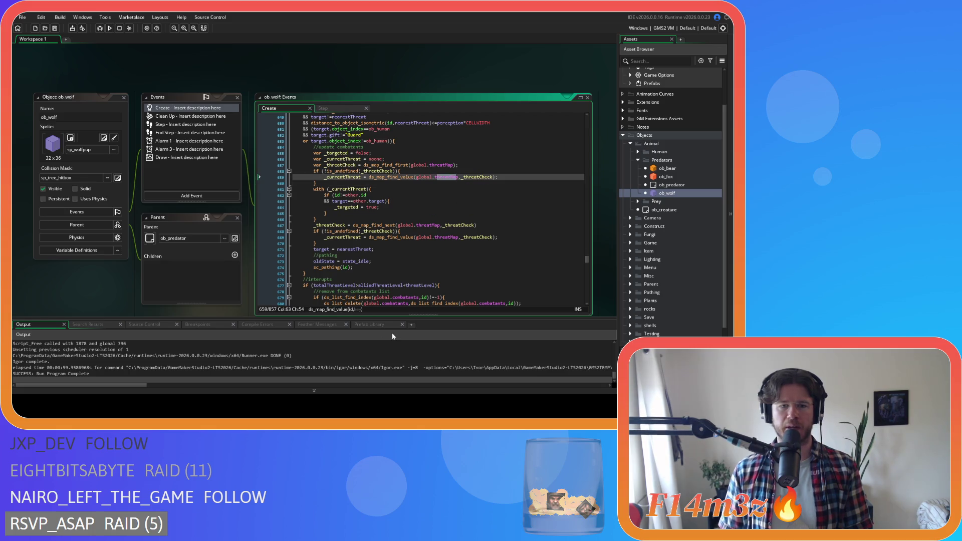
Step: Start a while (!is_undefined(_threatCheck)) loop above the with block
click(332, 186)
key(Return)
text(whilse)
key(BackSpace)
text(e)
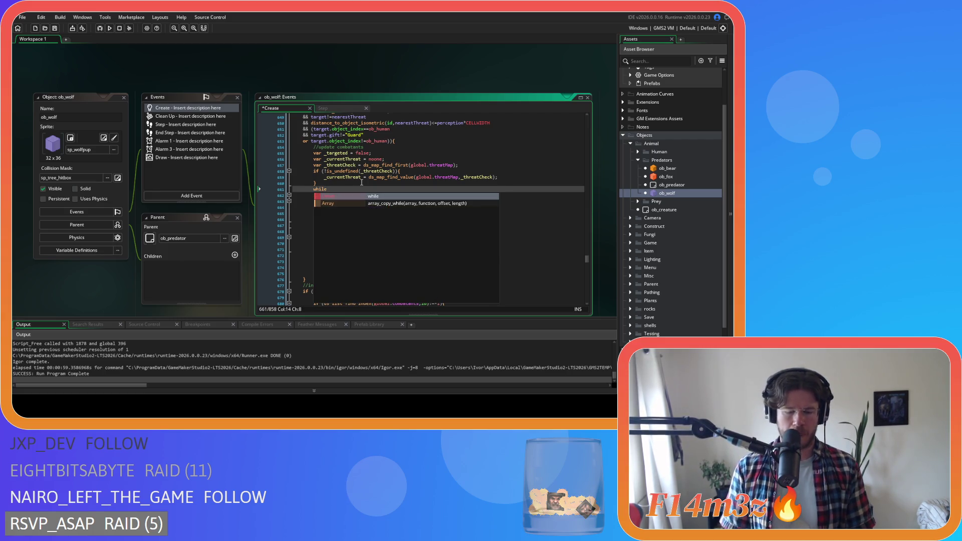
text((!is_)
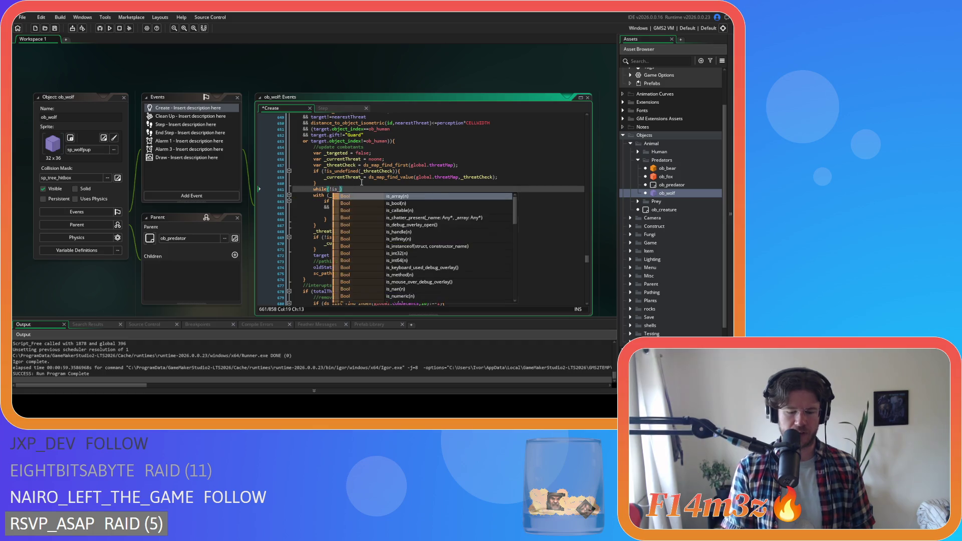
text(und)
key(Return)
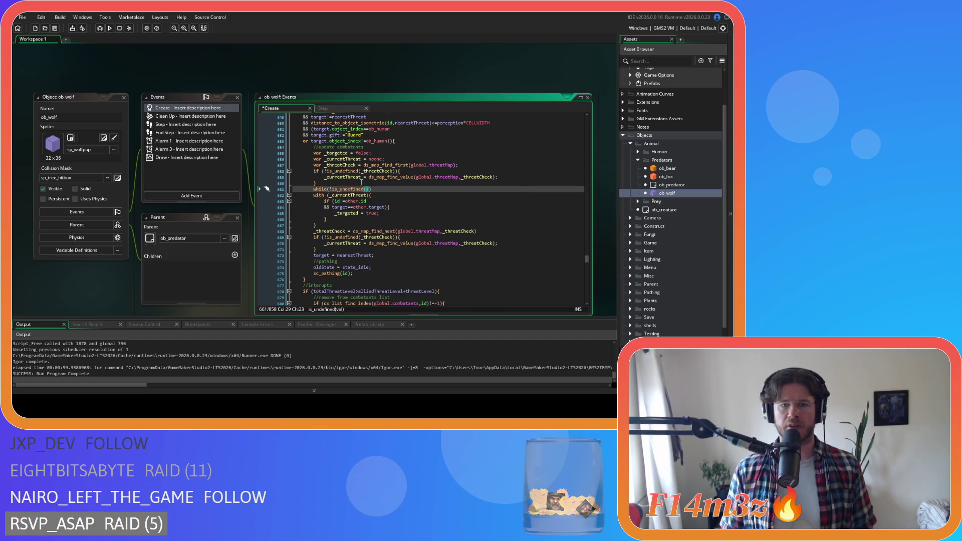
double_click(358, 166)
key(ctrl+c)
click(367, 189)
key(ctrl+v)
click(415, 189)
Step: Indent the threat-check lines into the while loop and close it with a brace
drag(326, 249, 293, 195)
key(Tab)
click(337, 249)
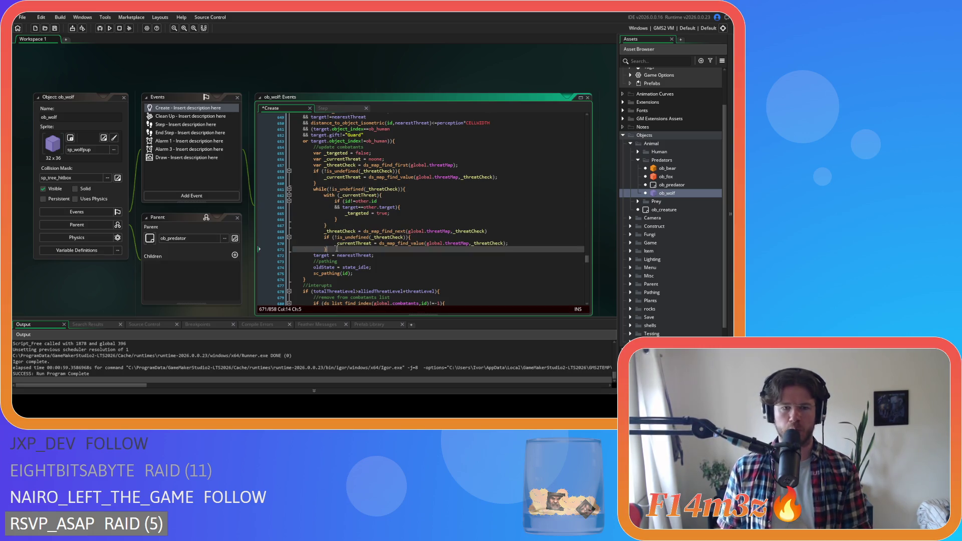
key(Return)
text(})
key(Down)
key(End)
Step: Review the loop's map lookups and conditions, then add a blank line after its closing brace
click(338, 232)
mouse_move(387, 232)
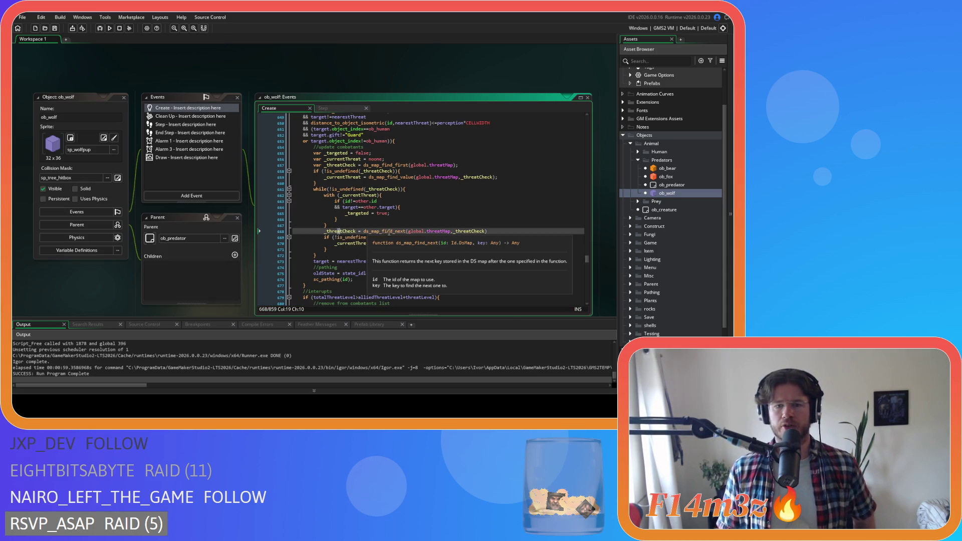
drag(388, 232, 401, 233)
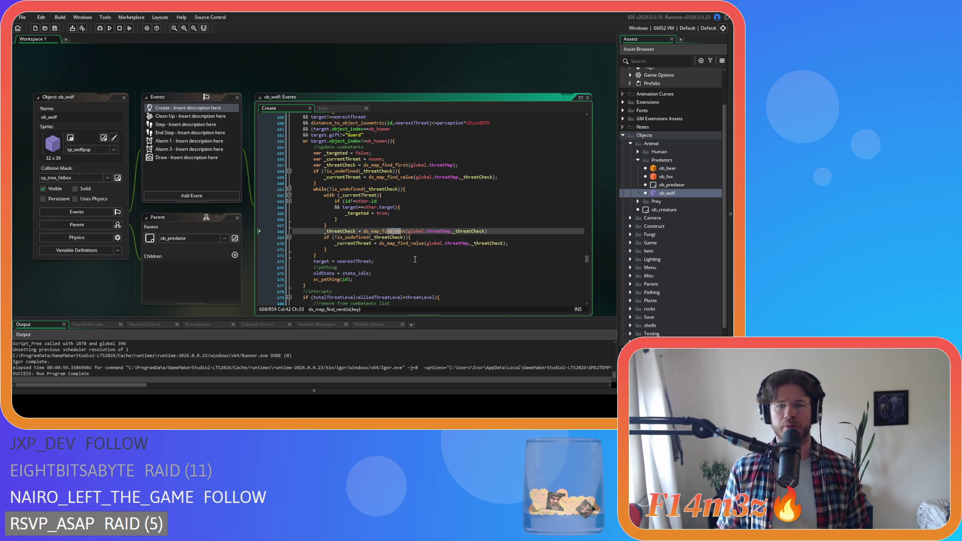
click(344, 244)
drag(399, 244, 422, 245)
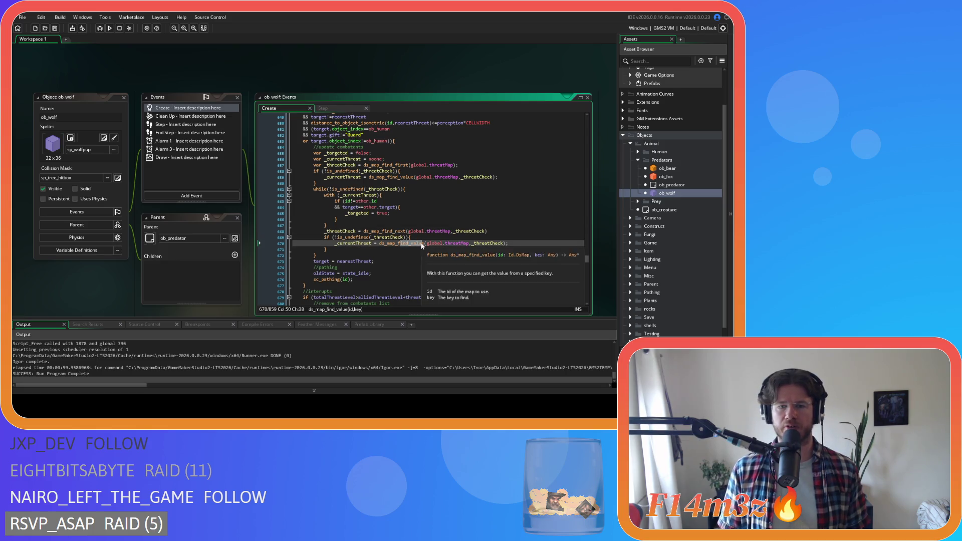
drag(327, 190, 407, 191)
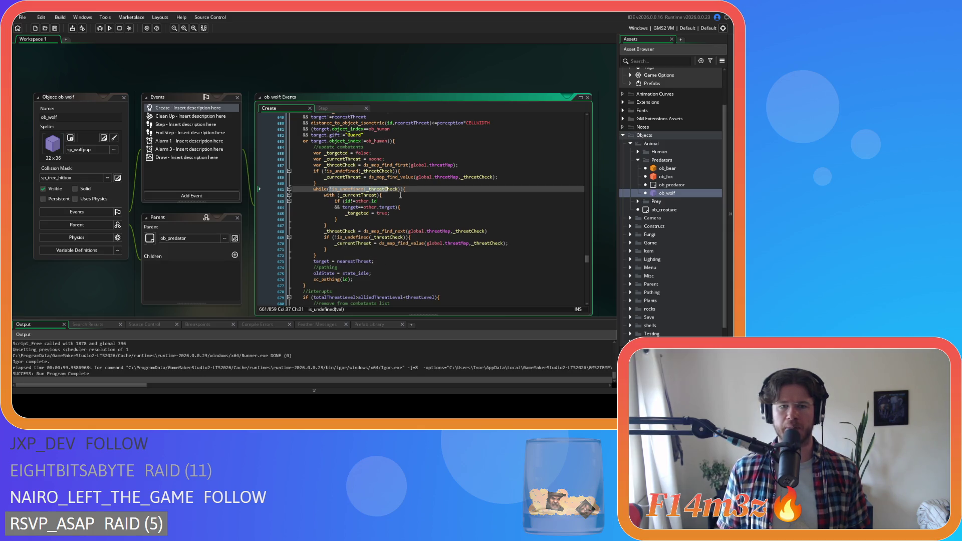
click(416, 225)
drag(415, 214, 345, 214)
drag(432, 178, 446, 178)
drag(343, 201, 397, 213)
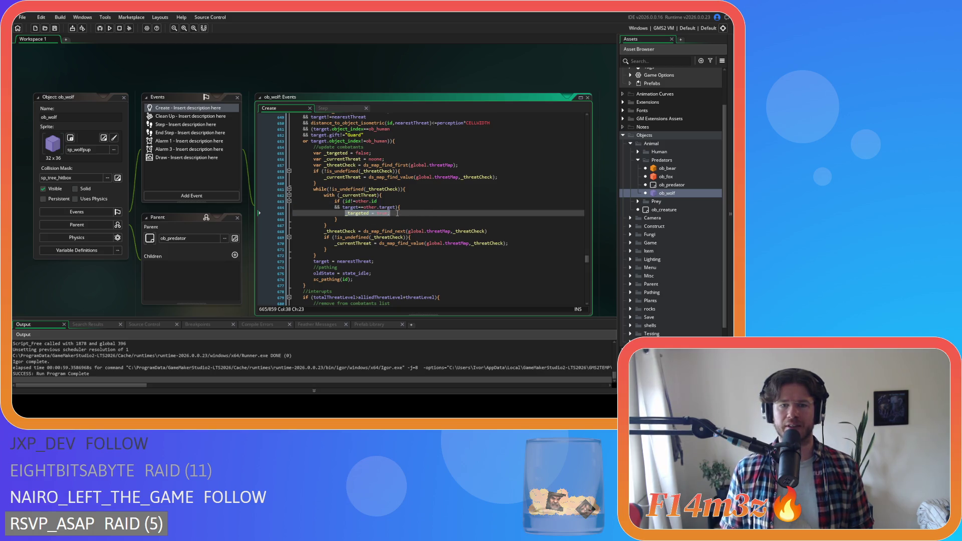
click(333, 257)
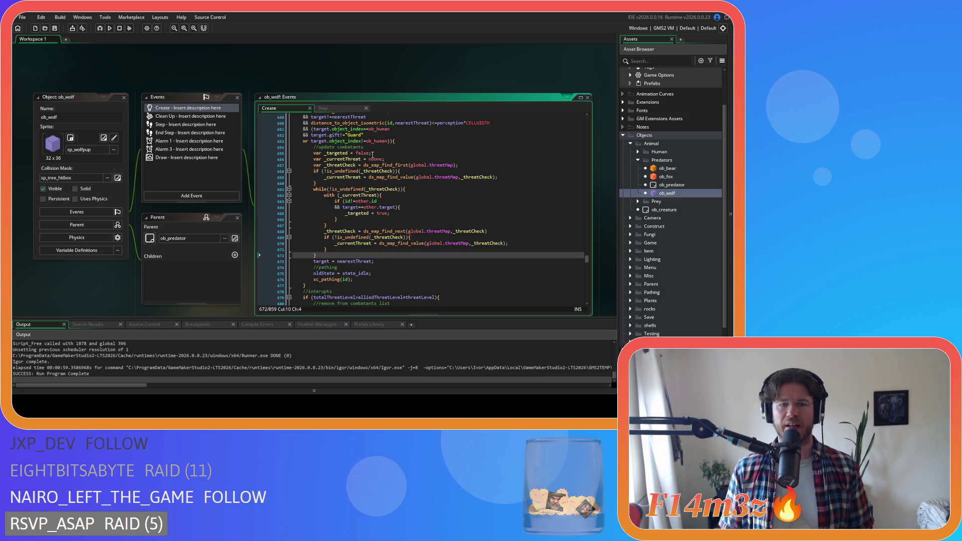
key(Return)
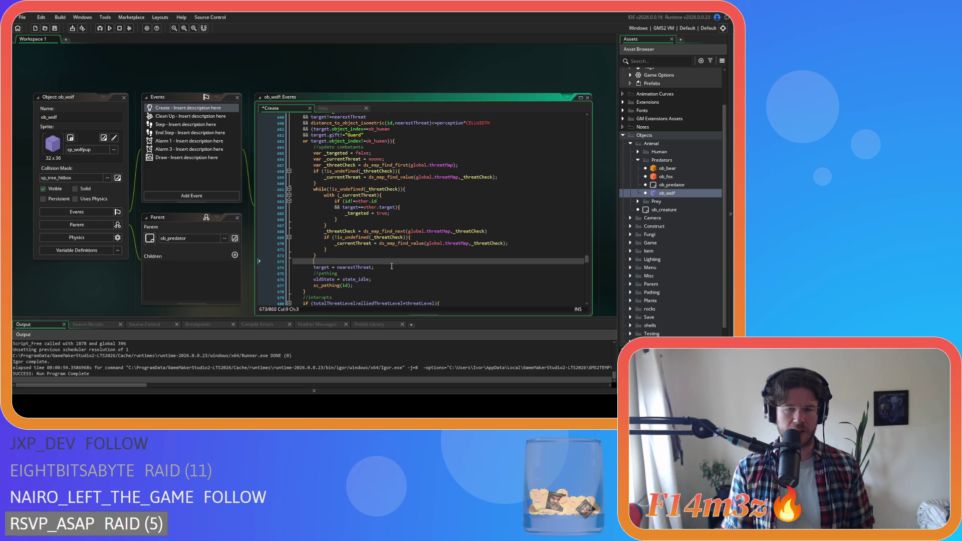
Step: Expand the Scripts folder and its Conditions subfolder in the Asset Browser
scroll(451, 241, up, 3)
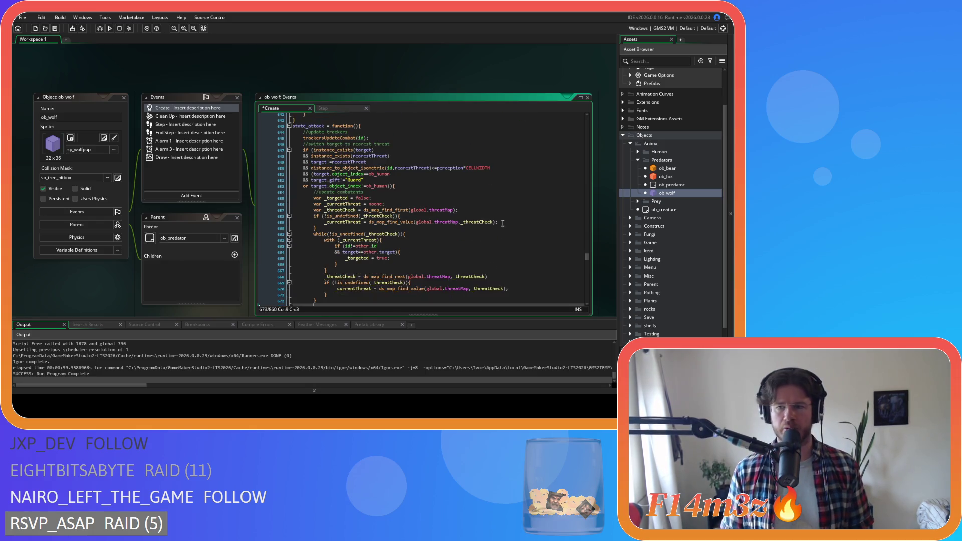
scroll(537, 220, down, 2)
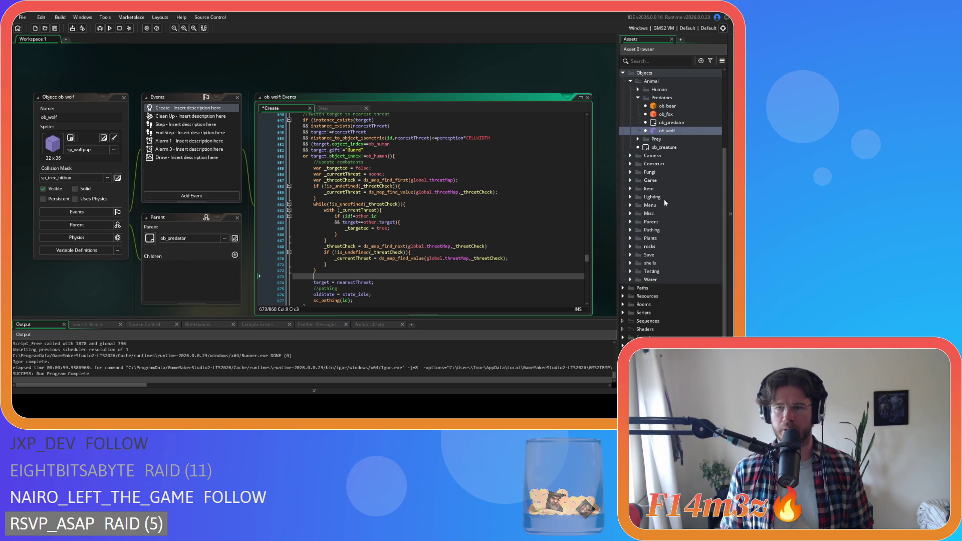
click(677, 169)
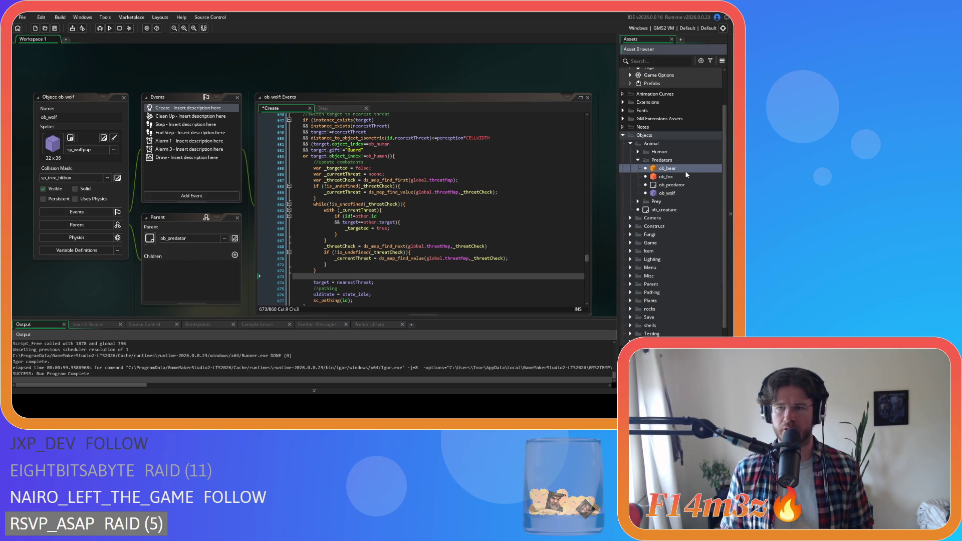
scroll(665, 236, down, 3)
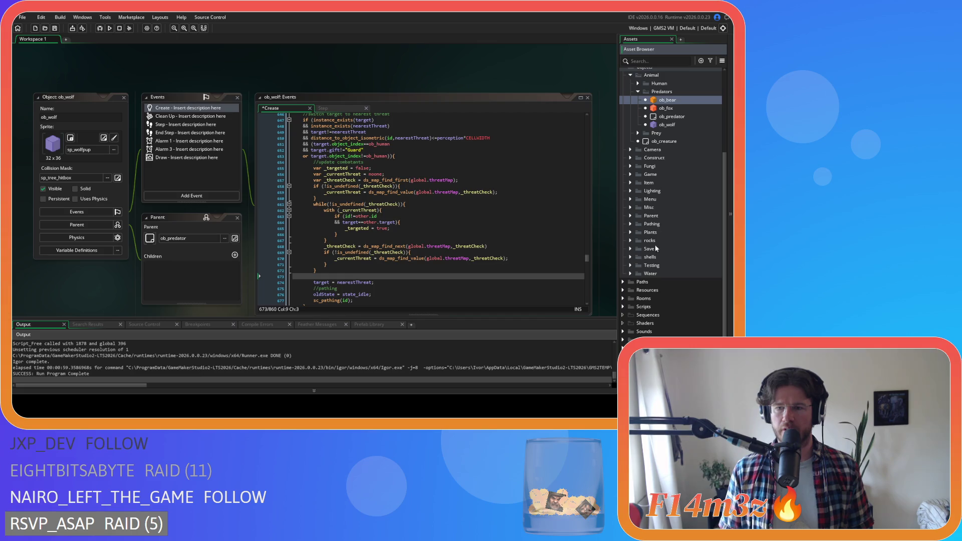
click(624, 306)
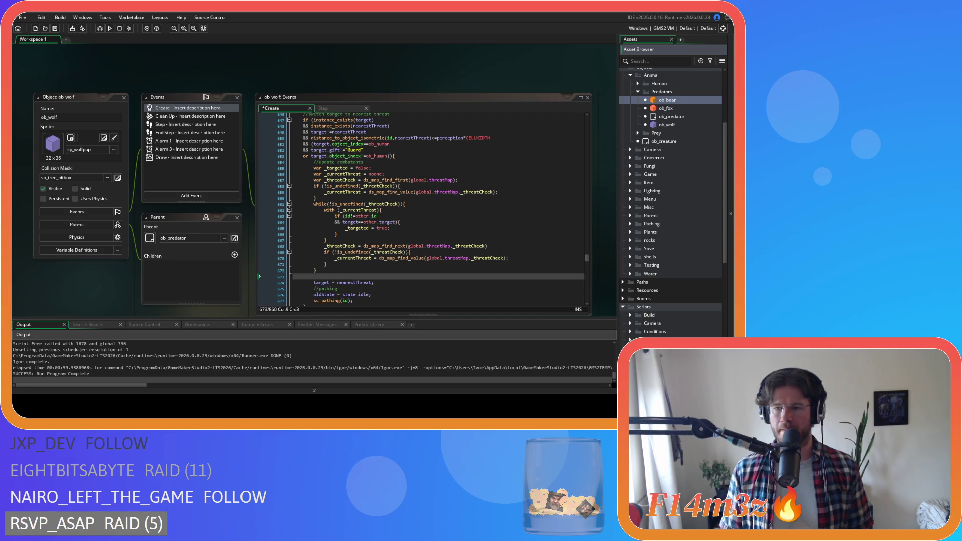
scroll(642, 266, down, 3)
click(631, 271)
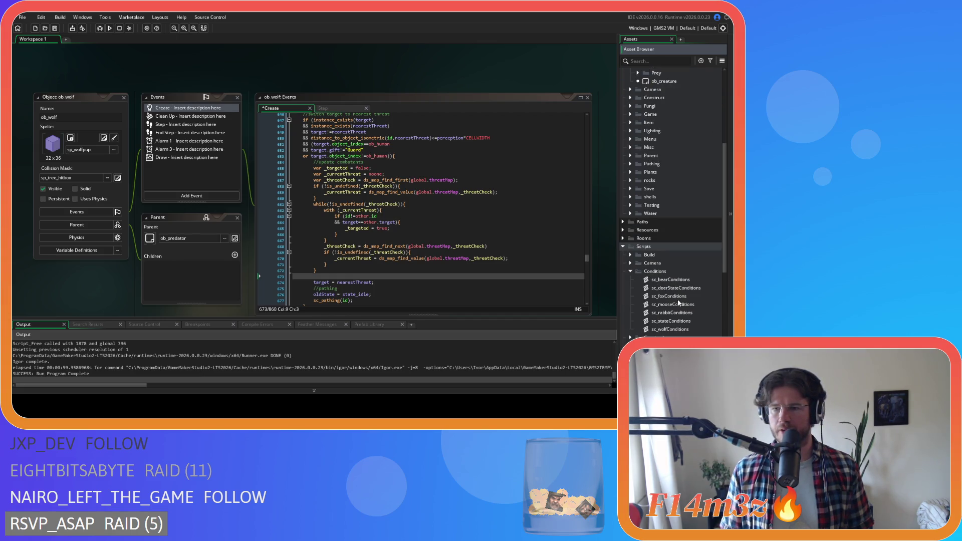
Step: Open sc_wolfConditions, review its combatants block on lines 44–49, then collapse and close it
double_click(685, 329)
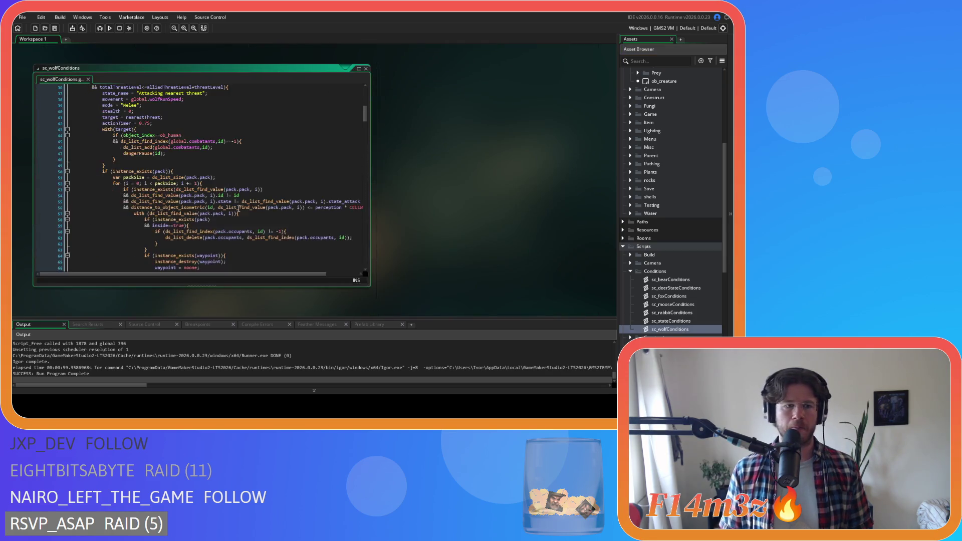
drag(107, 166, 98, 136)
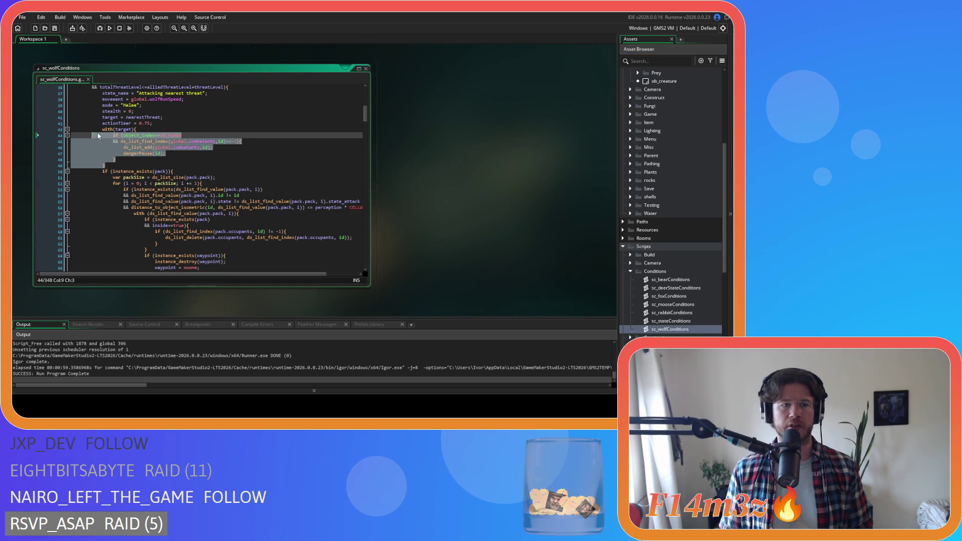
click(115, 160)
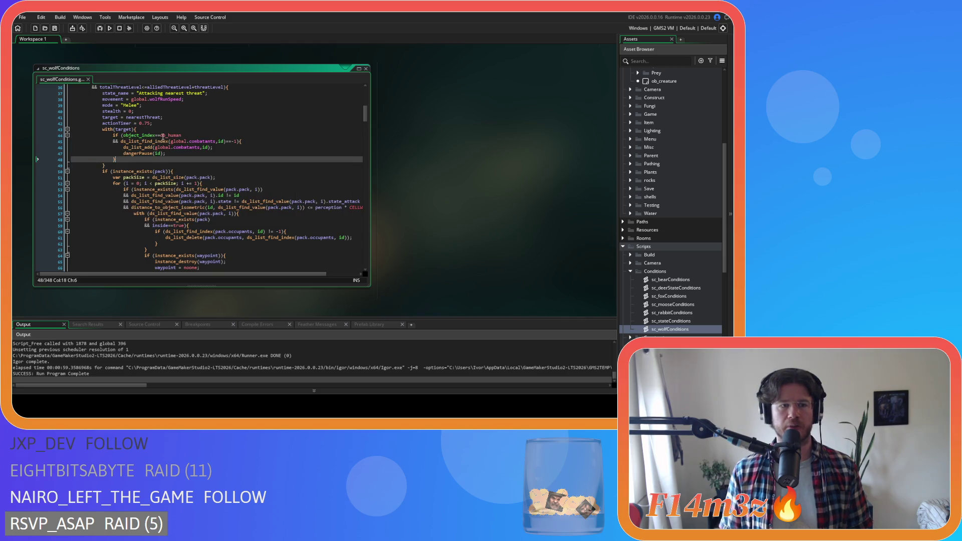
double_click(363, 69)
key(ctrl+w)
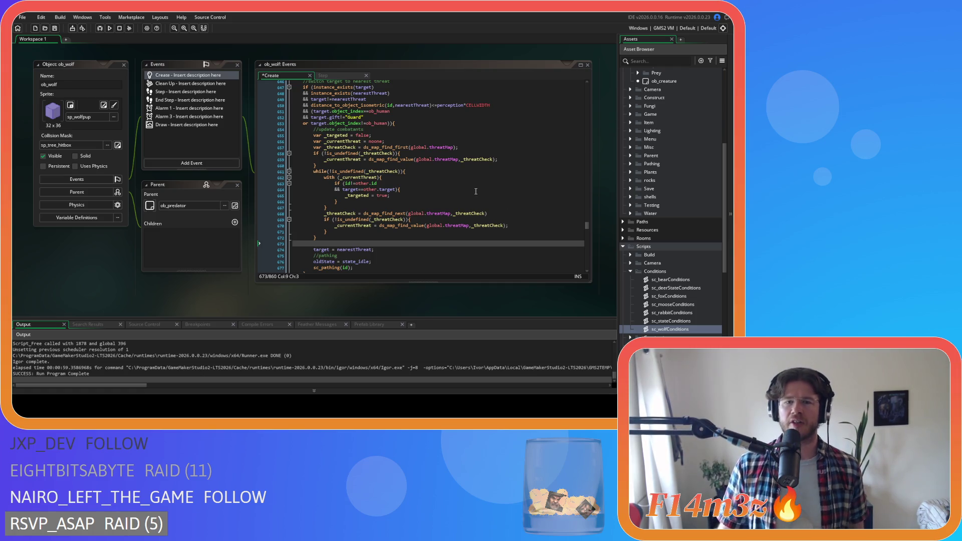
Step: Cut the if/ds_list_delete block and its comment from the fleeing interrupt, then paste it at blank line 673
scroll(479, 182, down, 8)
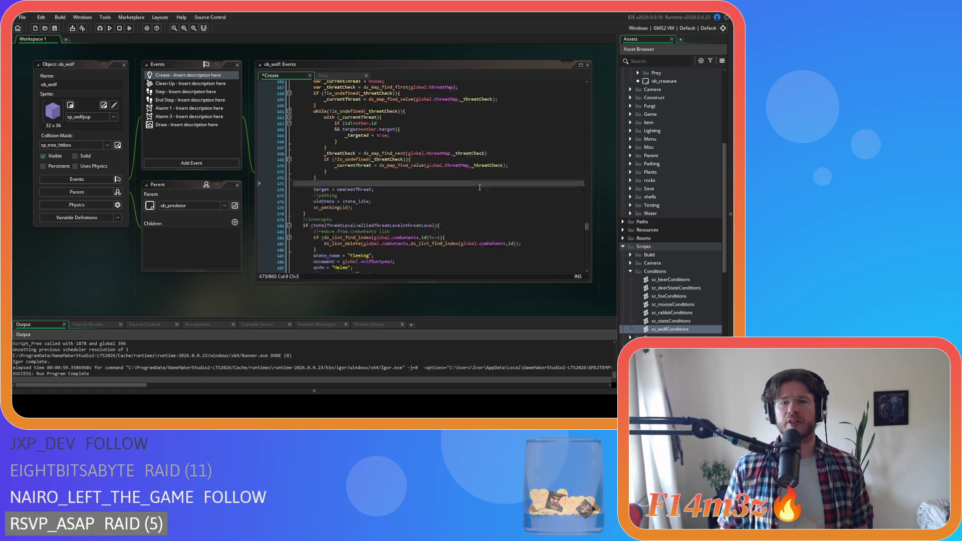
drag(343, 159, 314, 148)
key(ctrl+c)
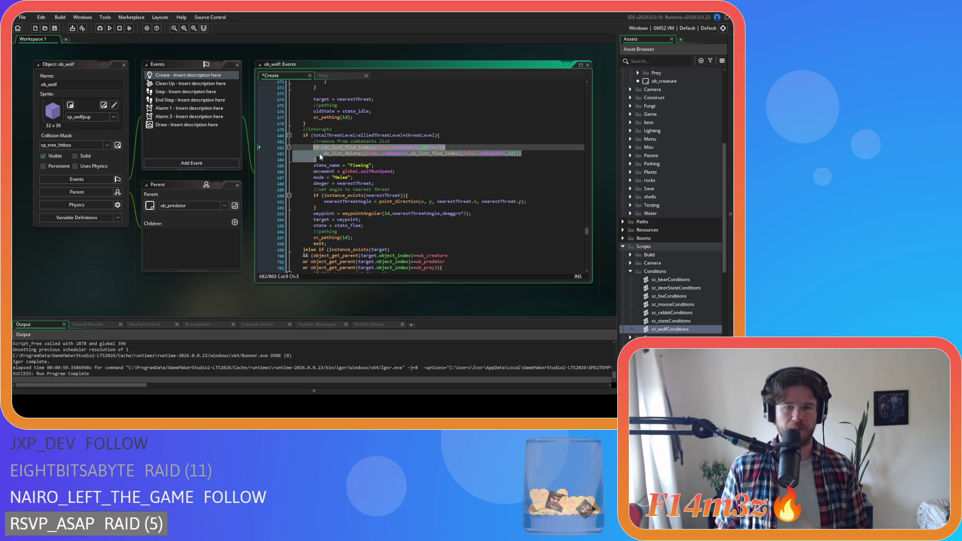
key(Delete)
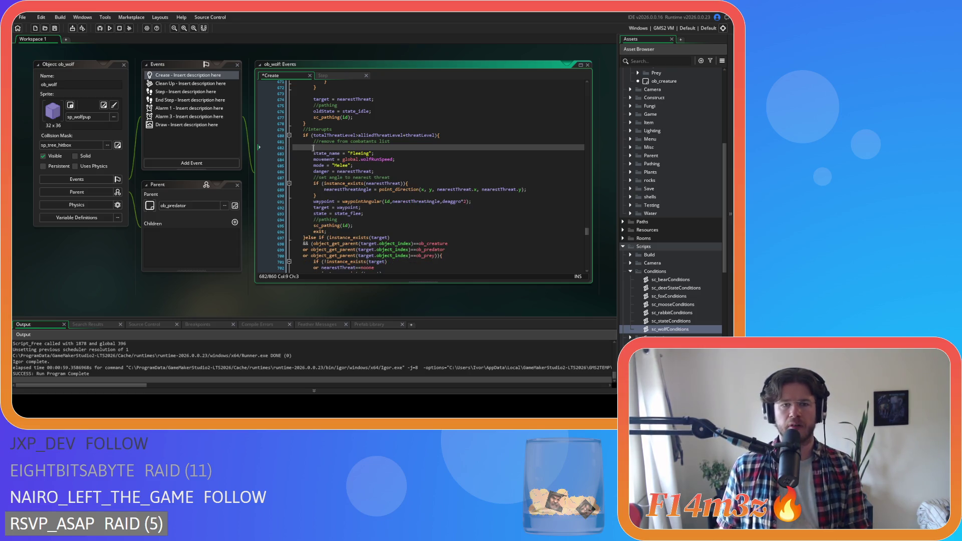
drag(265, 144, 264, 140)
key(BackSpace)
scroll(420, 176, down, 4)
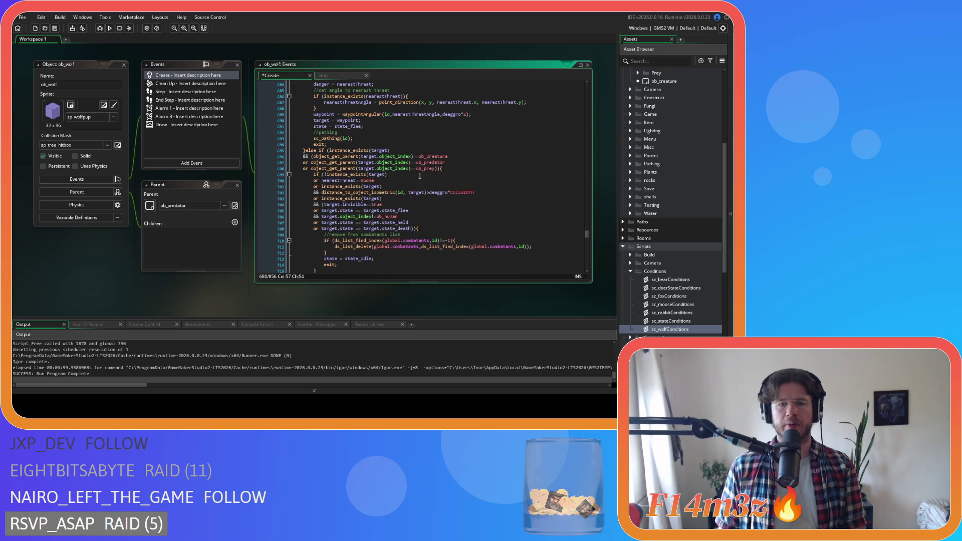
scroll(420, 176, down, 5)
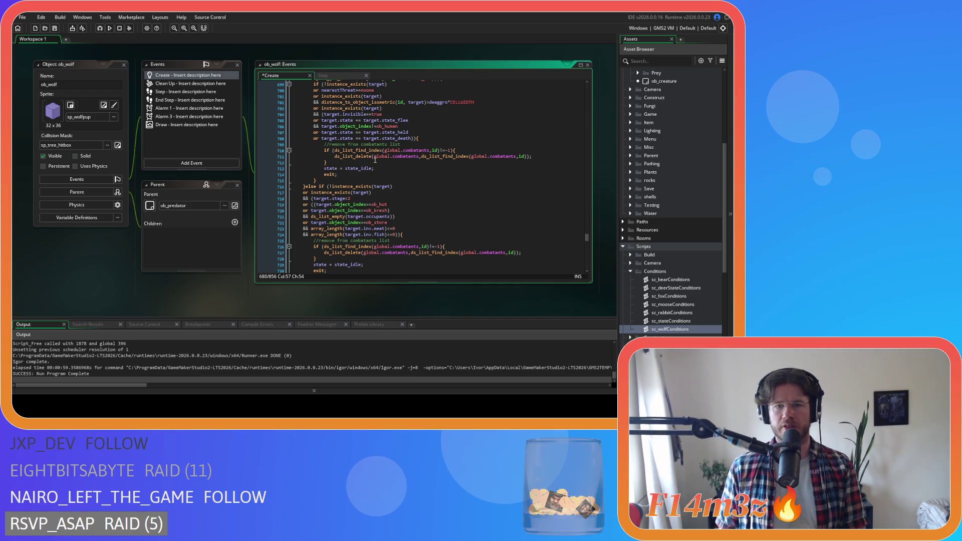
scroll(404, 157, up, 18)
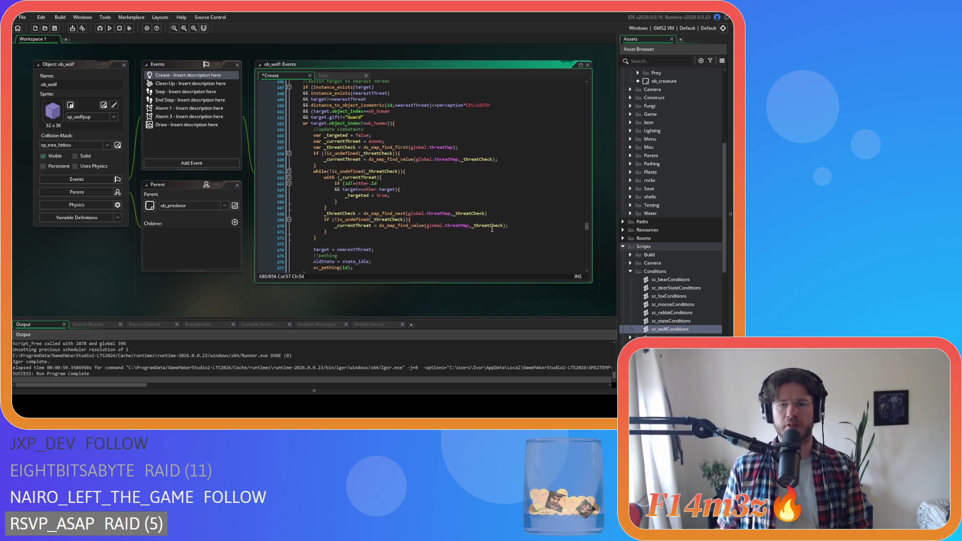
scroll(401, 209, down, 2)
click(334, 213)
key(ctrl+v)
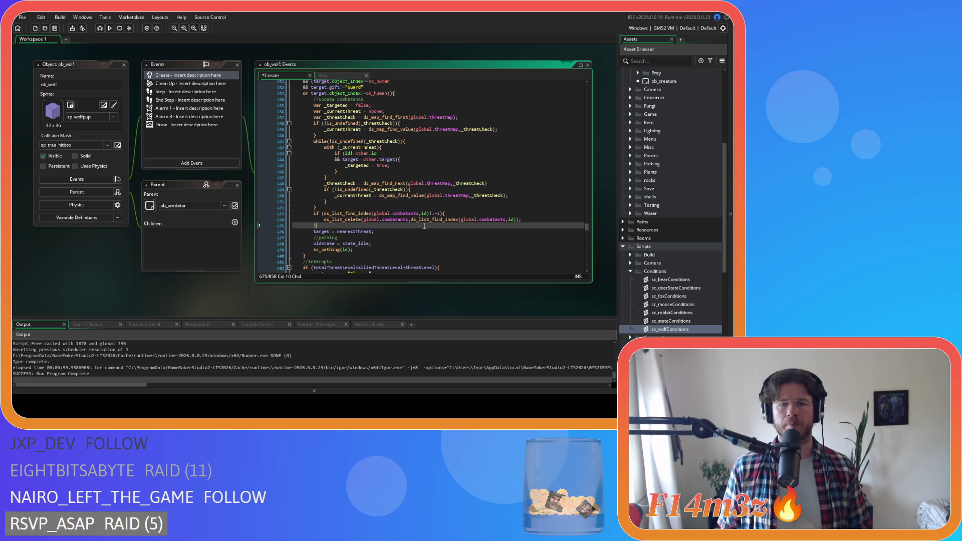
click(323, 213)
key(Return)
text(&&)
click(345, 215)
text(_target==)
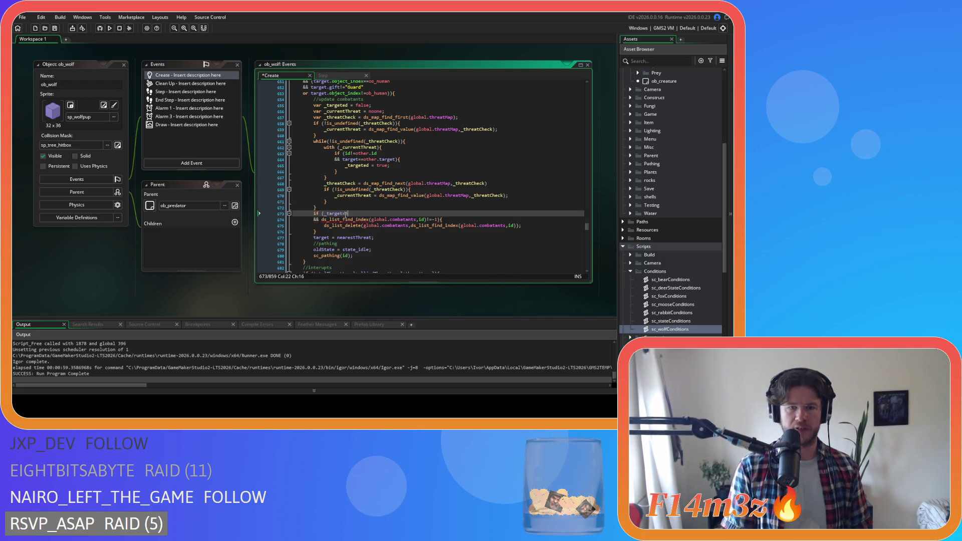
text(false)
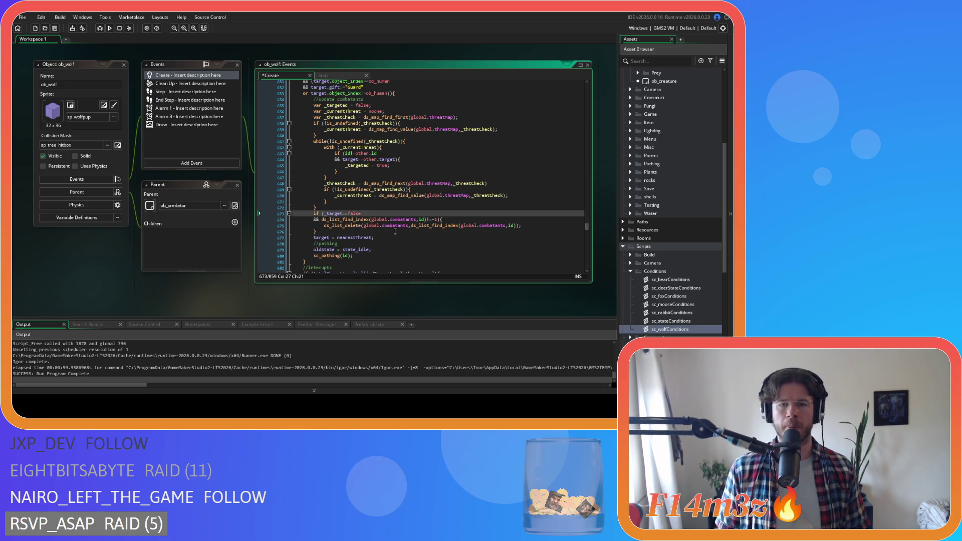
click(341, 209)
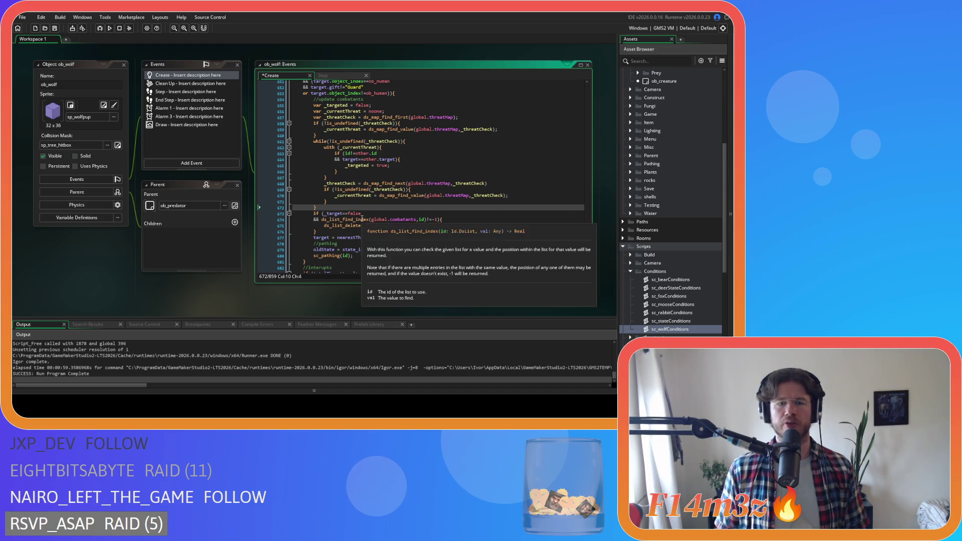
key(Return)
text(with(target){)
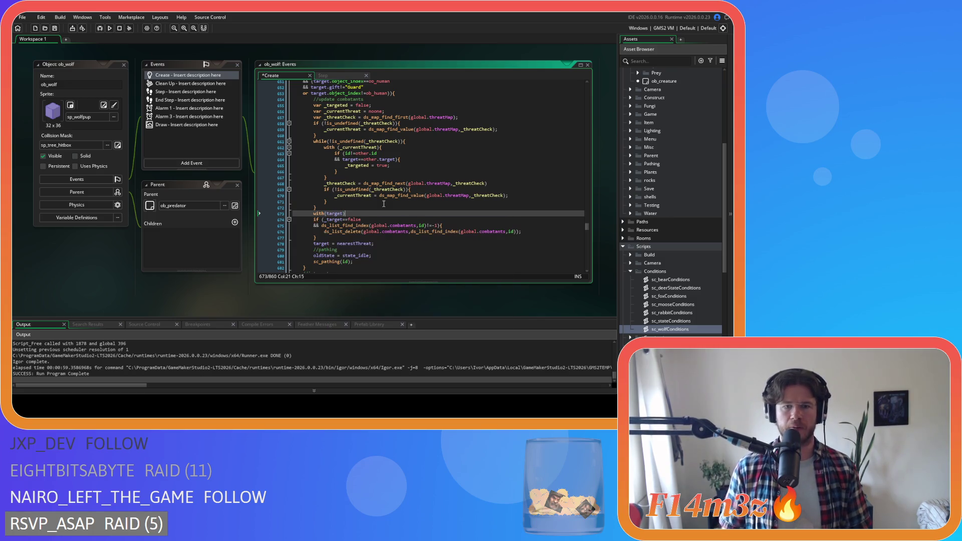
drag(323, 240, 306, 221)
key(Tab)
click(335, 237)
key(Return)
text(})
click(343, 220)
key(ctrl+s)
key(Right)
key(Right)
key(Right)
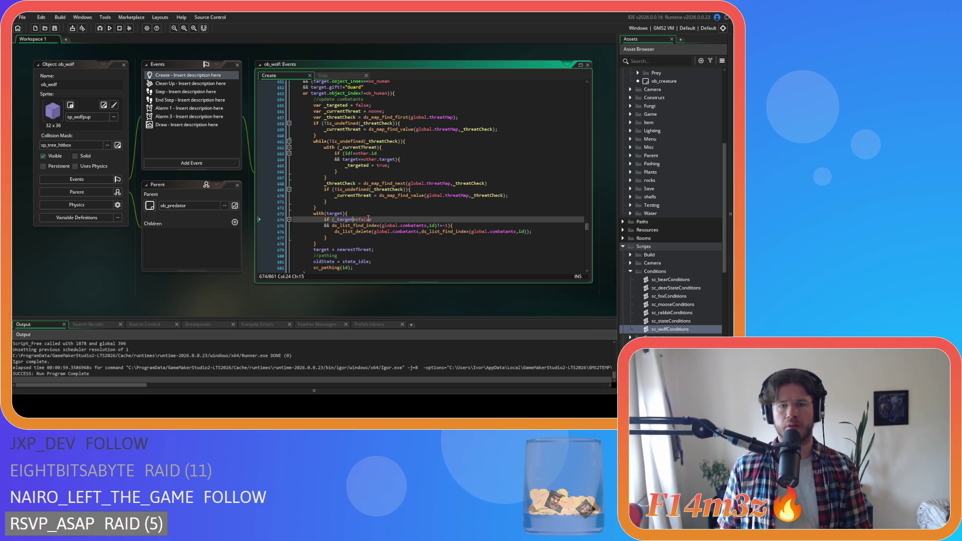
text(ed)
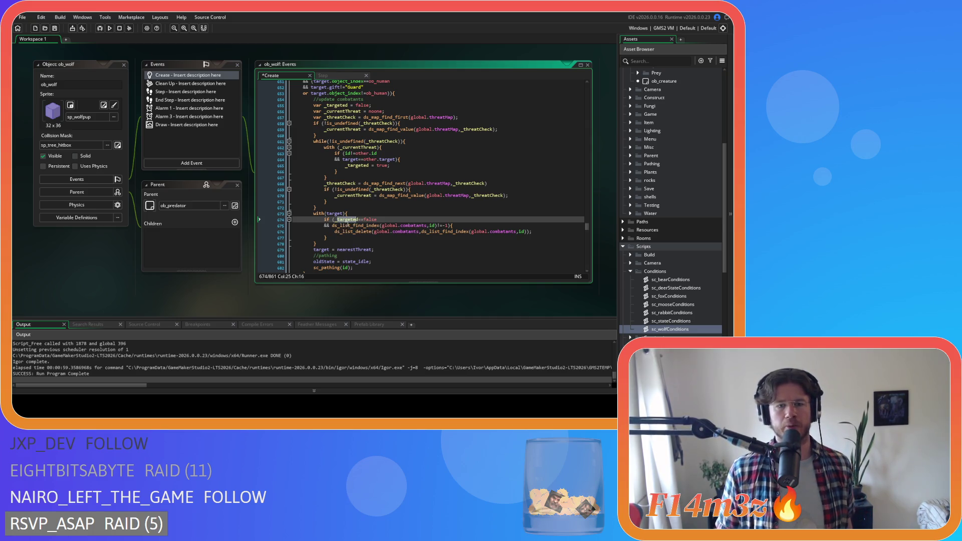
click(345, 223)
click(396, 222)
key(ctrl+s)
click(412, 225)
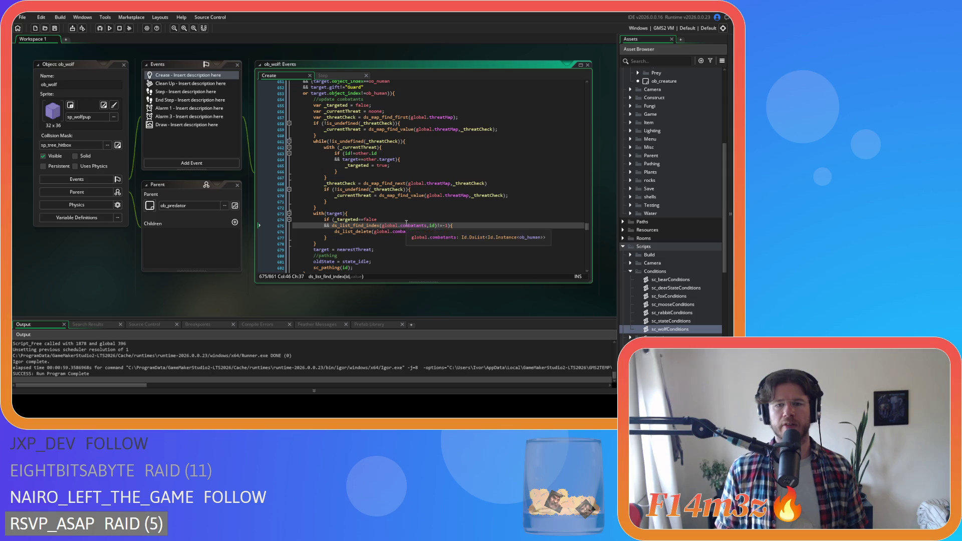
drag(393, 226, 448, 227)
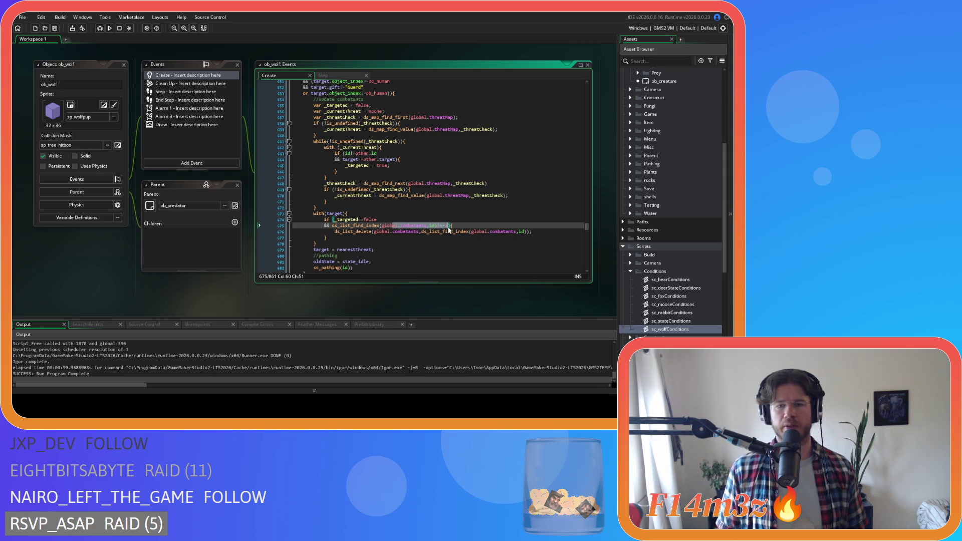
click(344, 236)
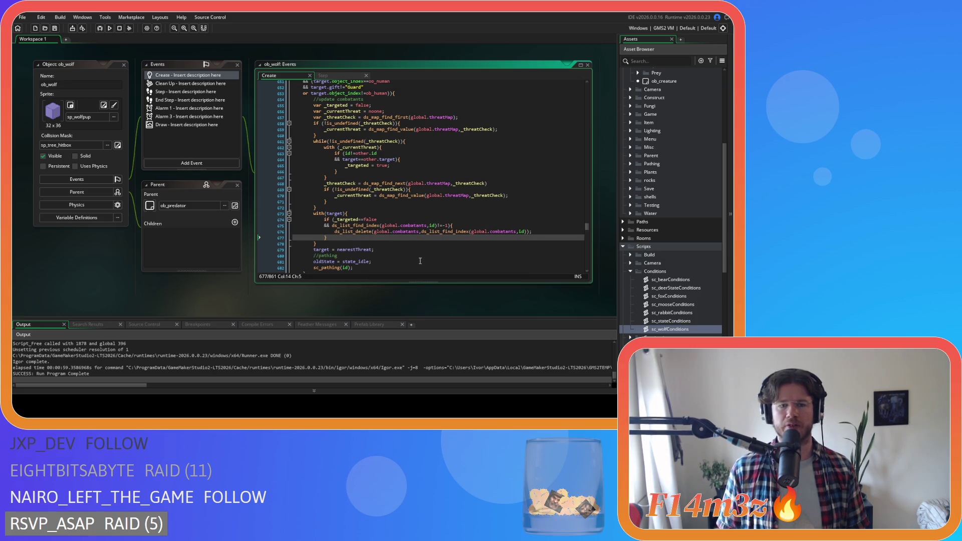
drag(319, 252, 395, 255)
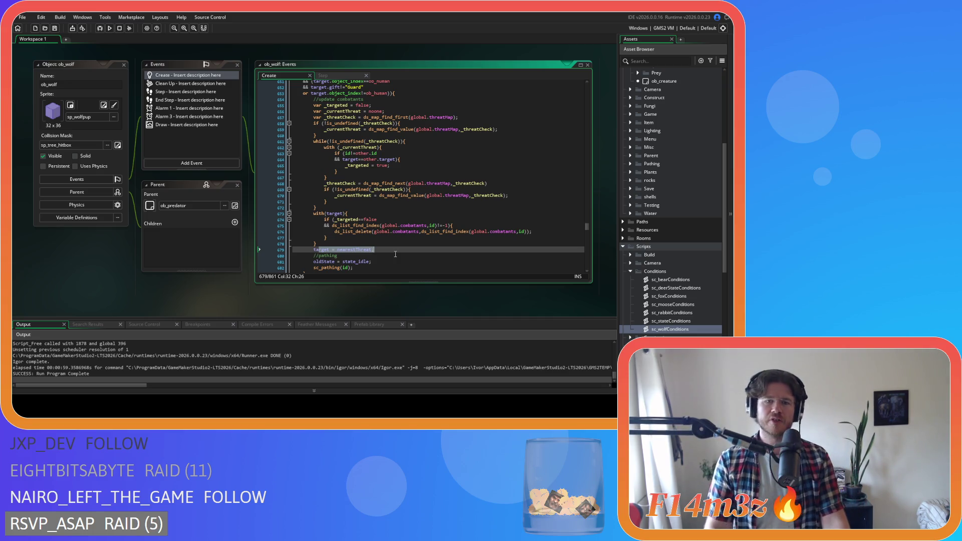
click(330, 243)
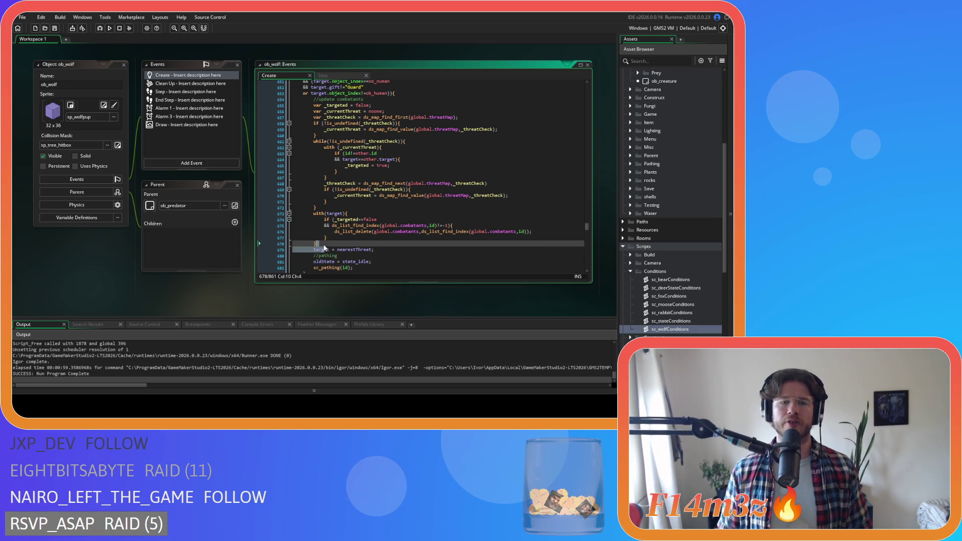
drag(331, 242, 314, 105)
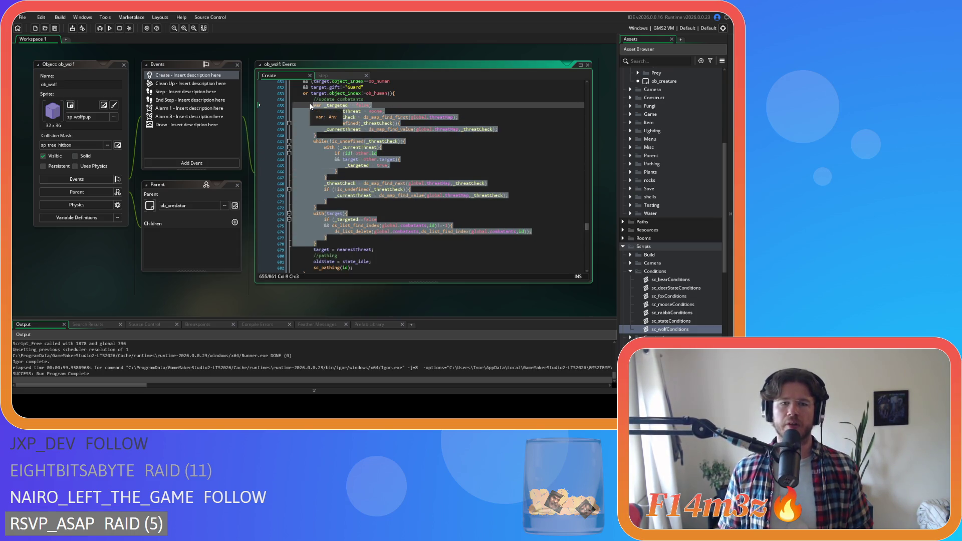
right_click(319, 170)
click(356, 187)
right_click(326, 163)
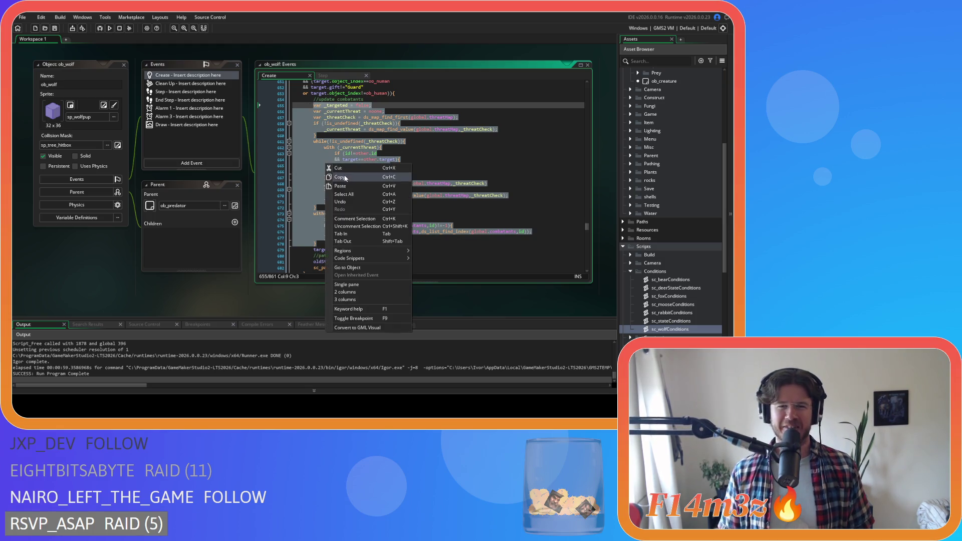
click(346, 179)
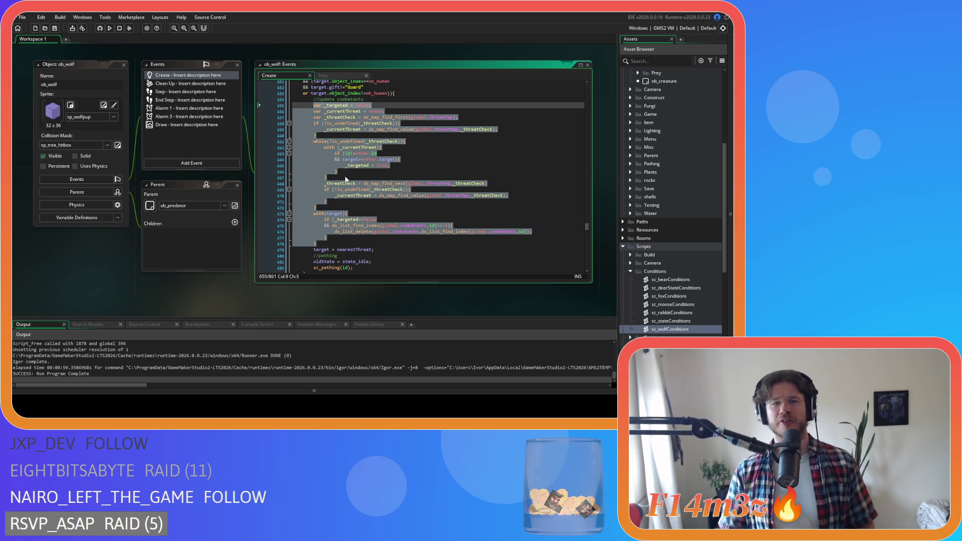
drag(317, 244, 315, 99)
right_click(323, 116)
click(359, 133)
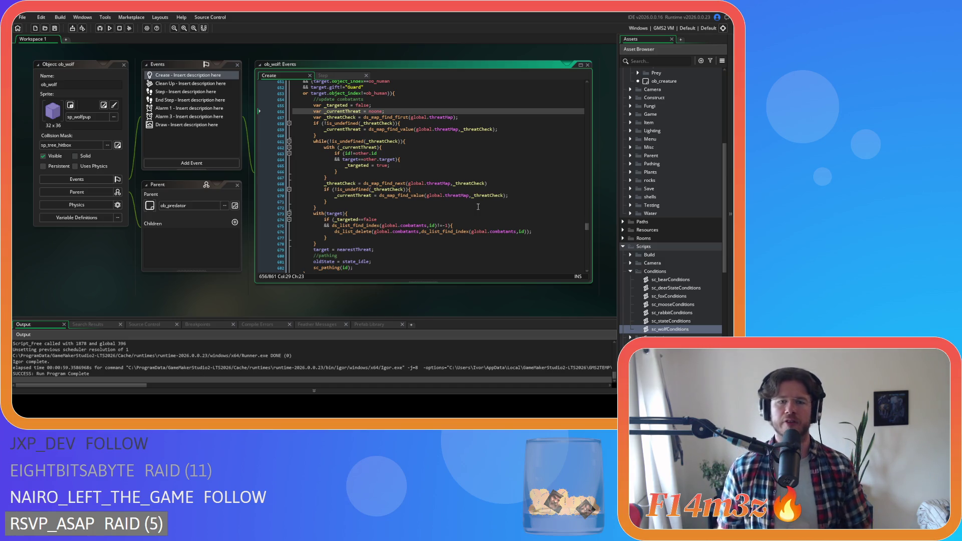
mouse_move(427, 244)
mouse_down()
mouse_move(401, 238)
mouse_move(351, 126)
mouse_move(314, 100)
mouse_up()
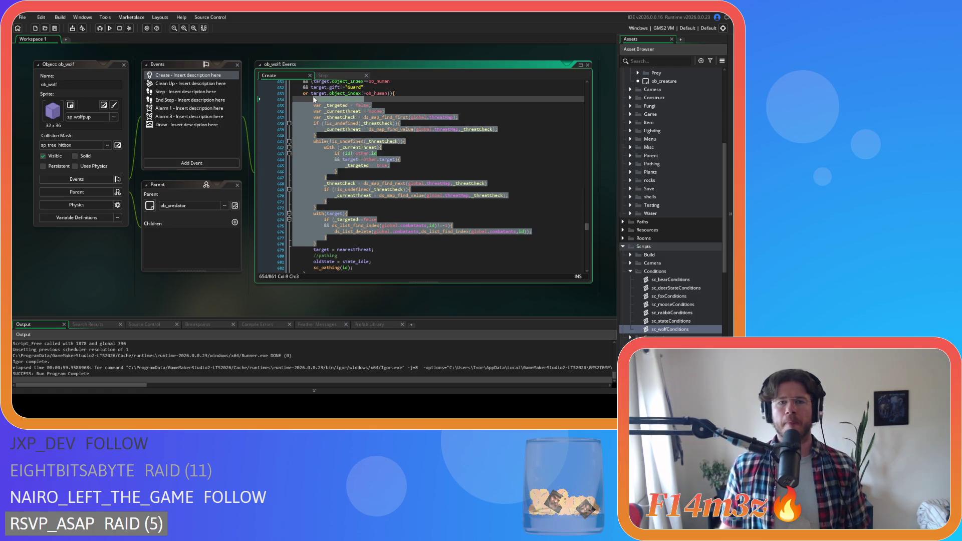
right_click(316, 120)
click(386, 177)
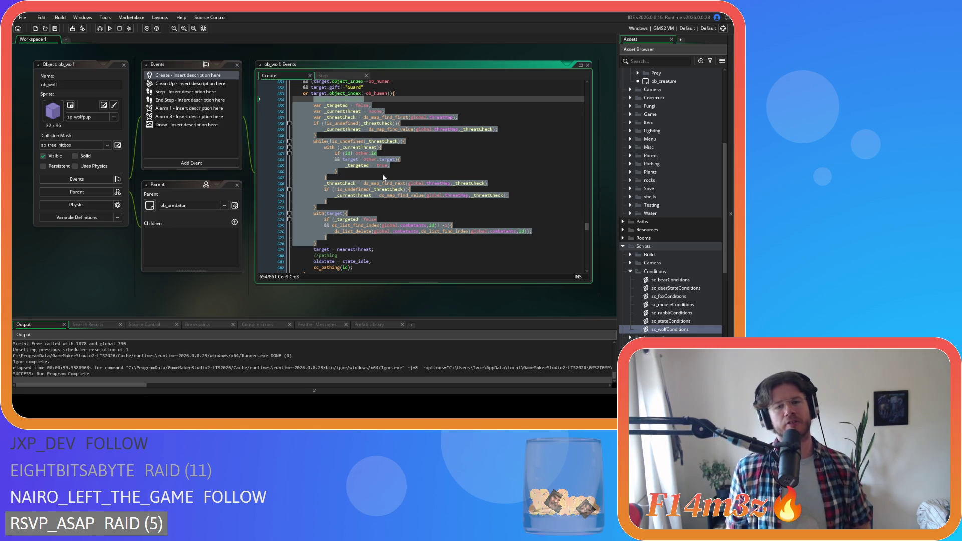
right_click(351, 154)
click(361, 170)
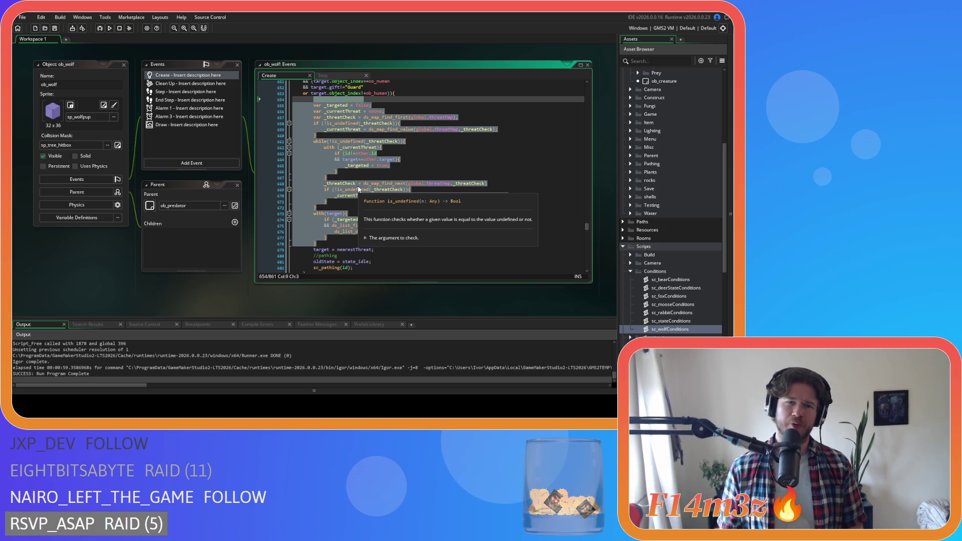
right_click(311, 153)
click(339, 172)
right_click(317, 167)
click(351, 180)
click(360, 220)
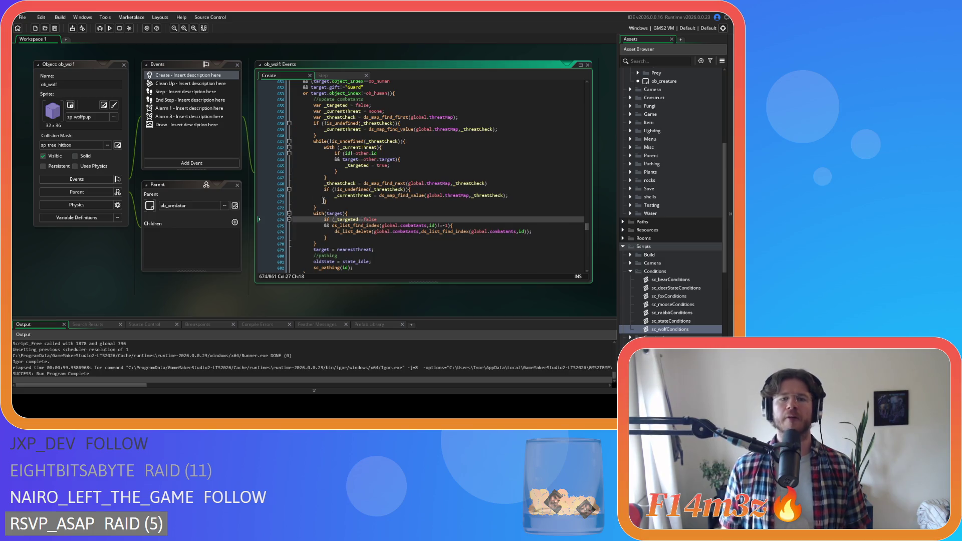
drag(328, 240, 317, 107)
right_click(318, 107)
click(339, 140)
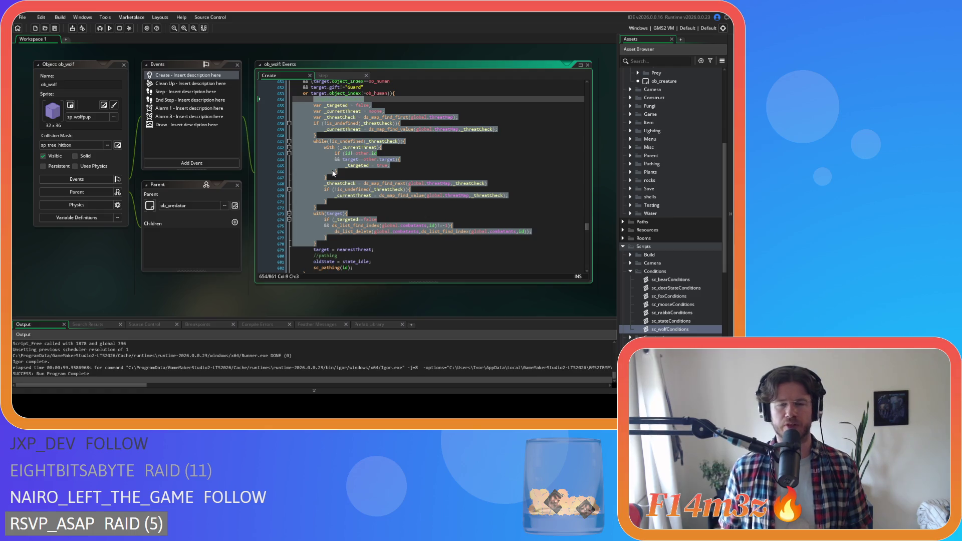
click(354, 180)
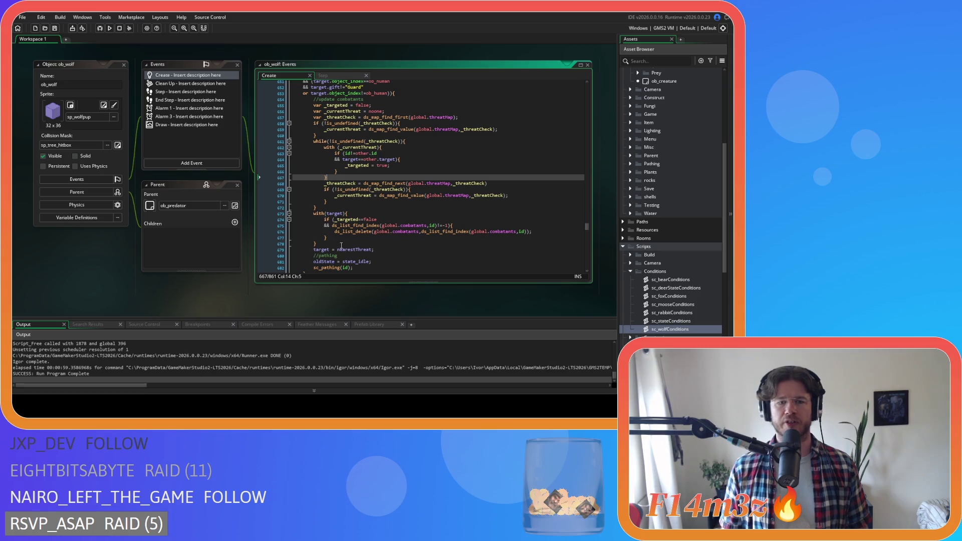
drag(341, 245, 314, 110)
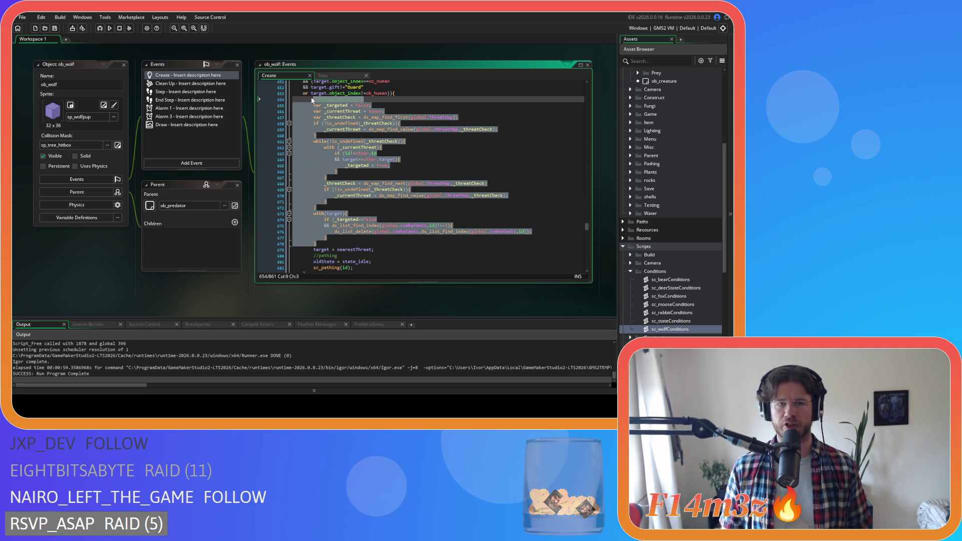
click(336, 219)
click(353, 184)
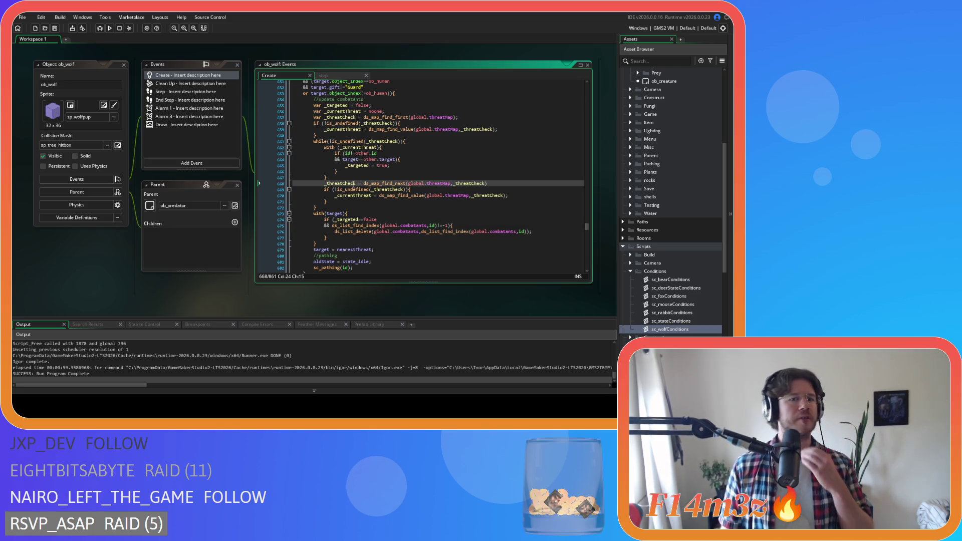
double_click(323, 99)
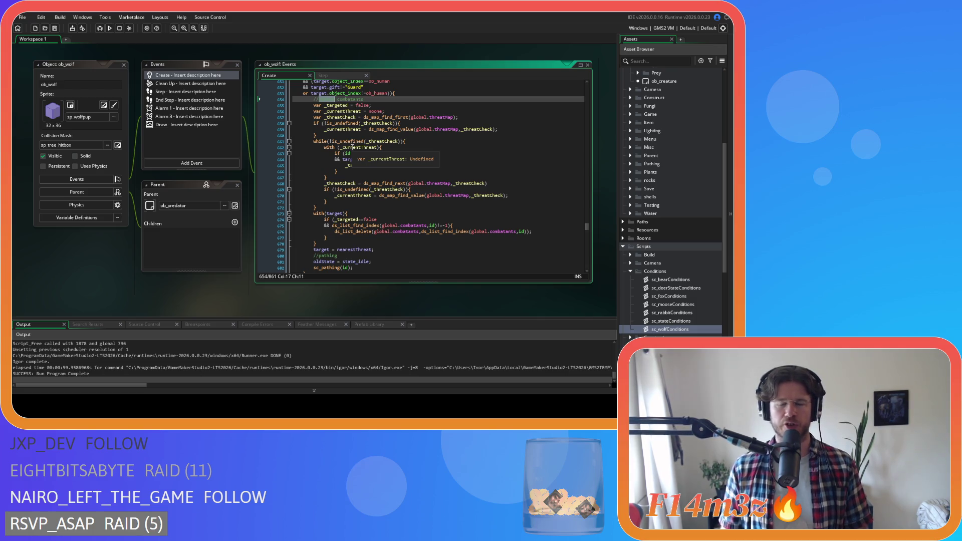
scroll(676, 286, down, 2)
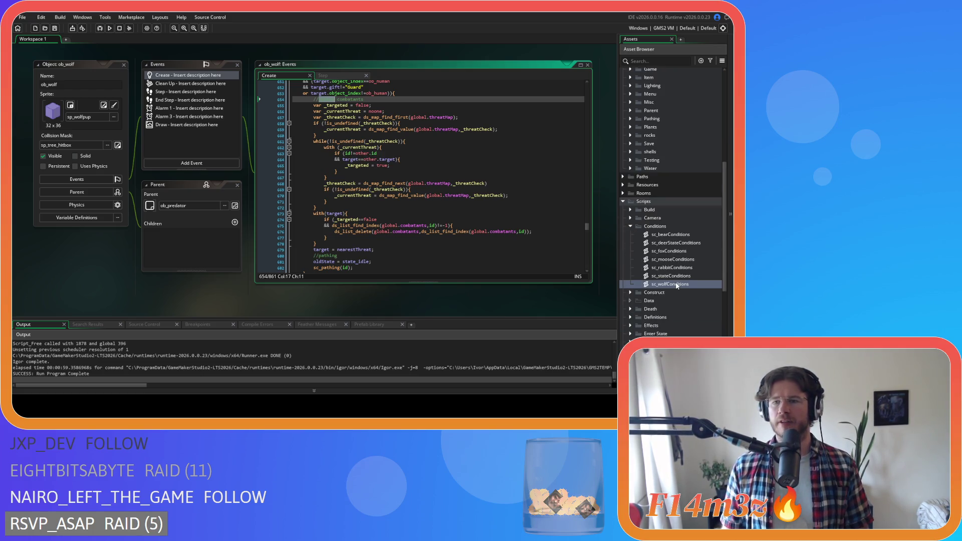
Step: Replace 'update' in the line 654 comment with 'remove from combatants list if no longer targeted'
scroll(677, 286, down, 2)
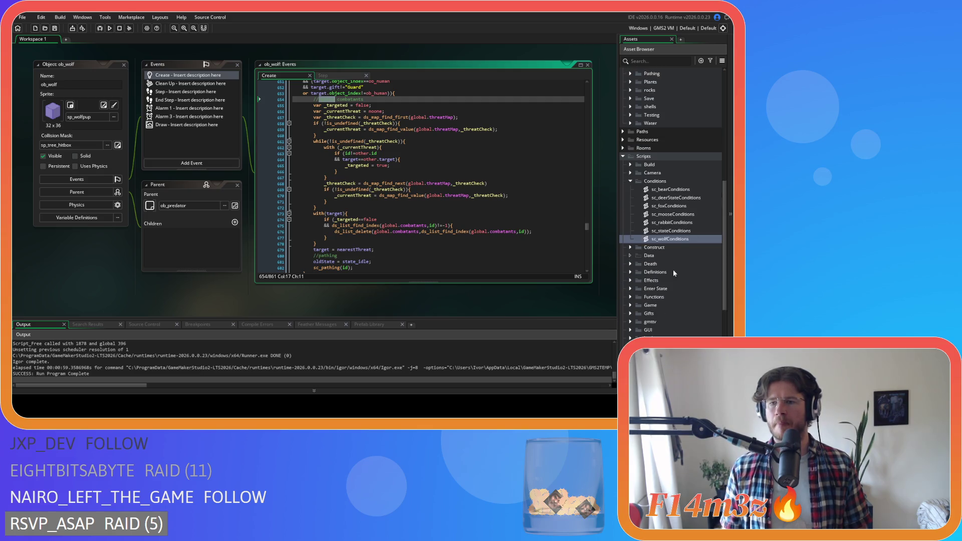
click(391, 123)
double_click(330, 98)
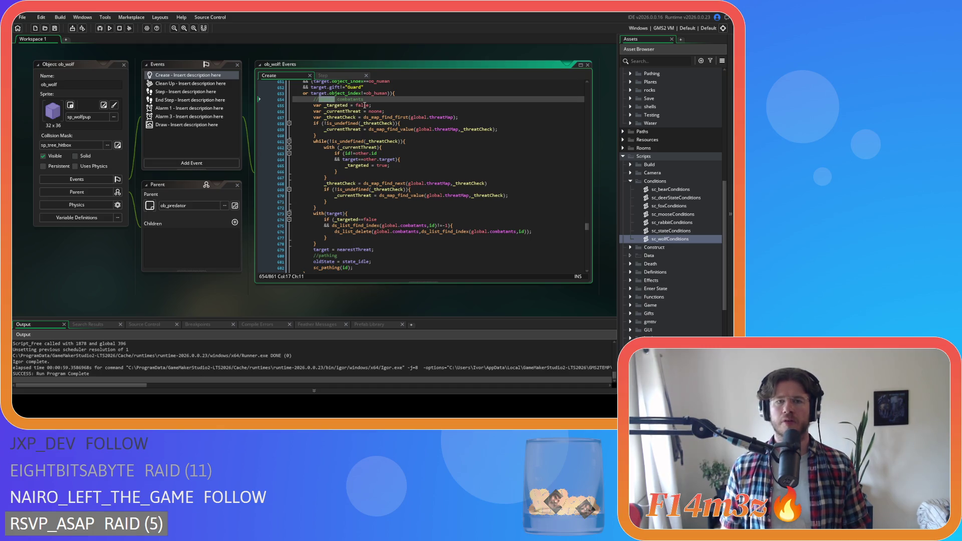
text(remove f)
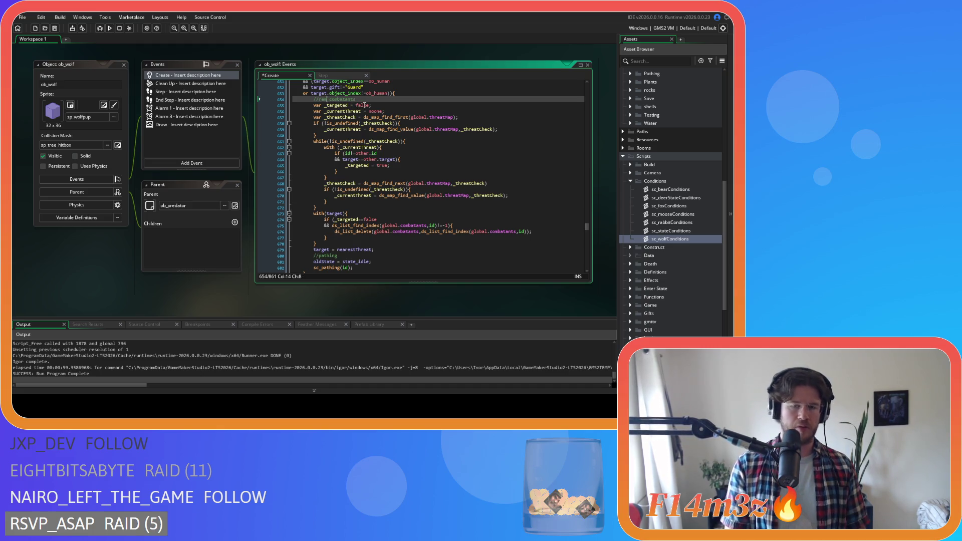
text(rom combatants )
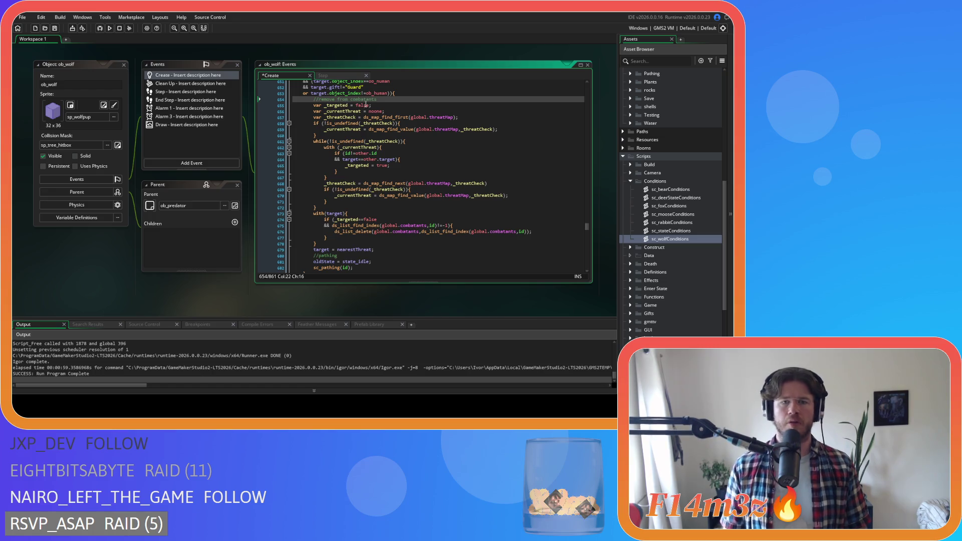
text(list if n)
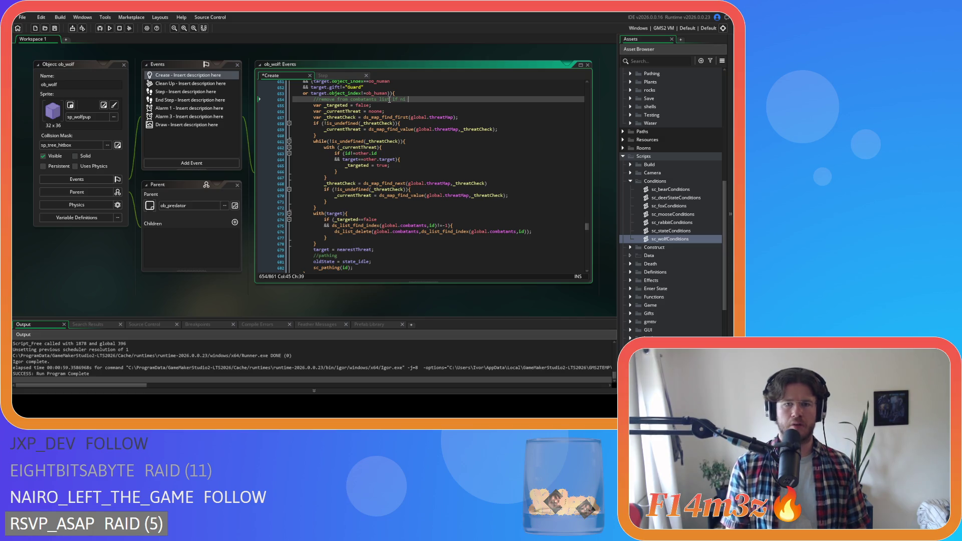
text(o longer targeted)
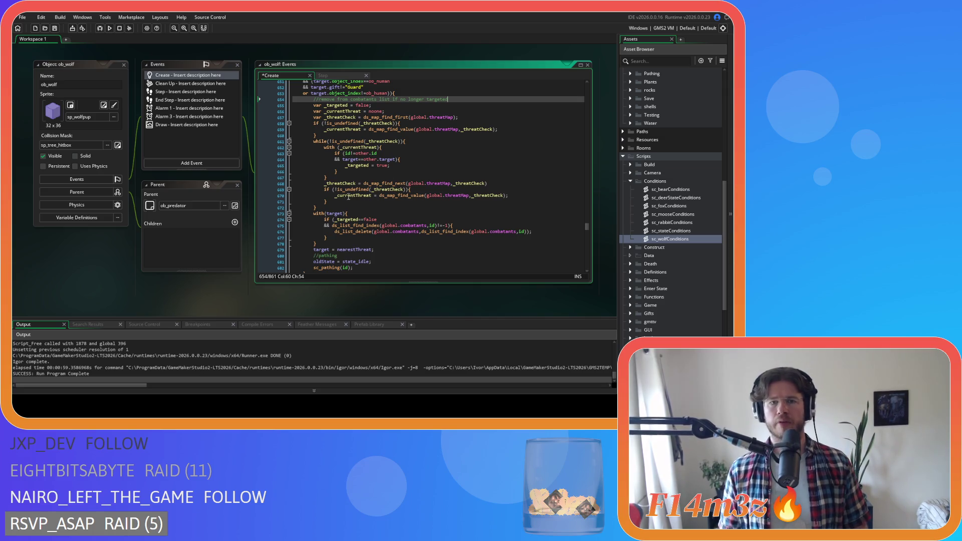
mouse_move(315, 244)
mouse_down()
mouse_move(318, 88)
mouse_move(316, 100)
mouse_up()
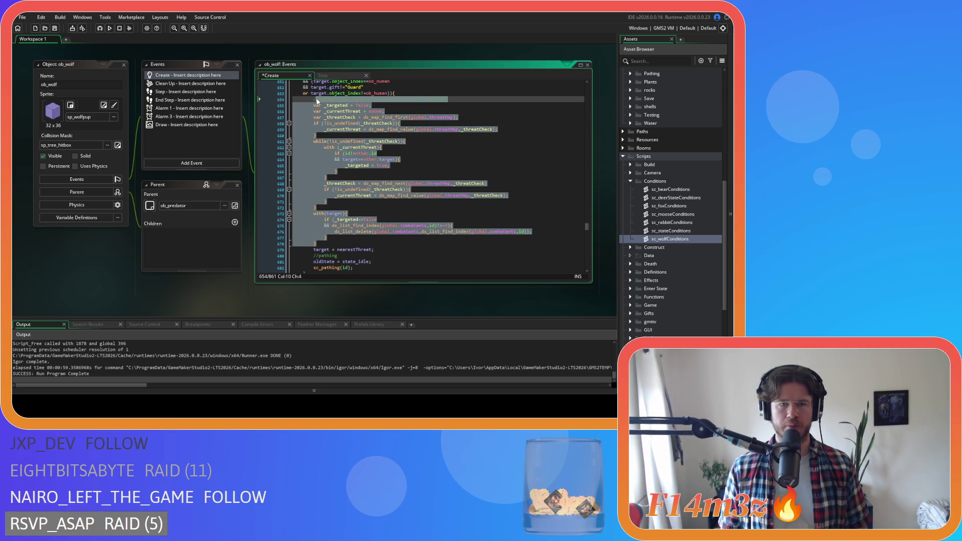
Step: Copy the selected combatants block and add a Combatants group inside the GUI folder
right_click(332, 118)
click(351, 206)
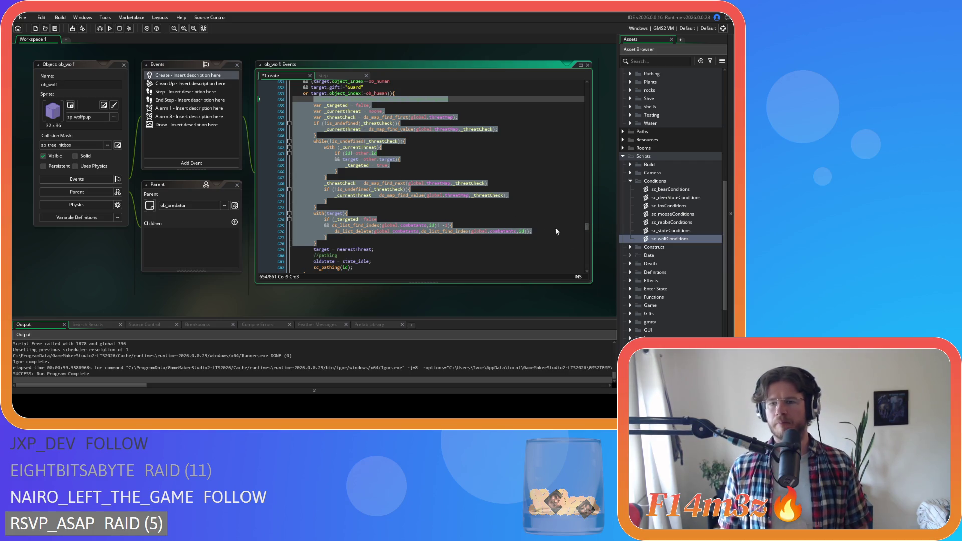
scroll(659, 244, down, 5)
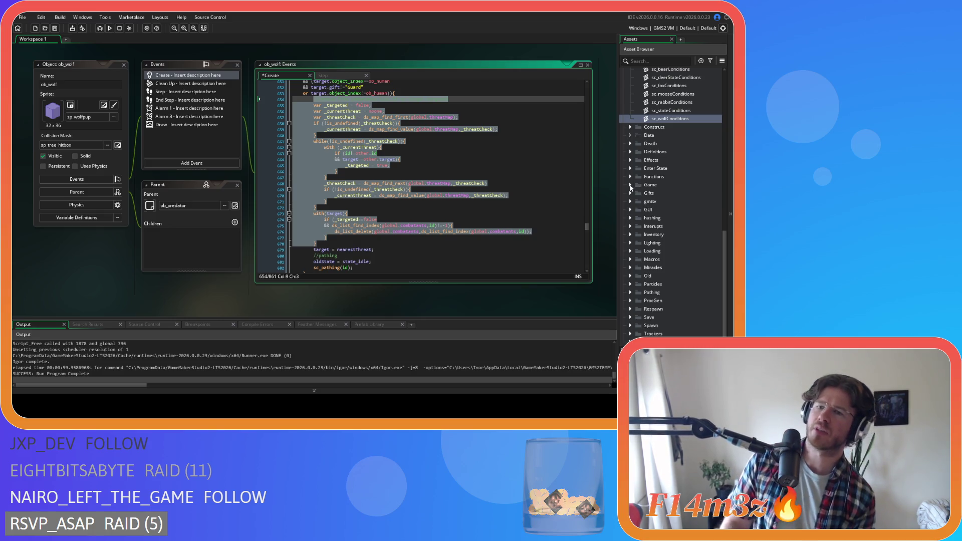
click(631, 210)
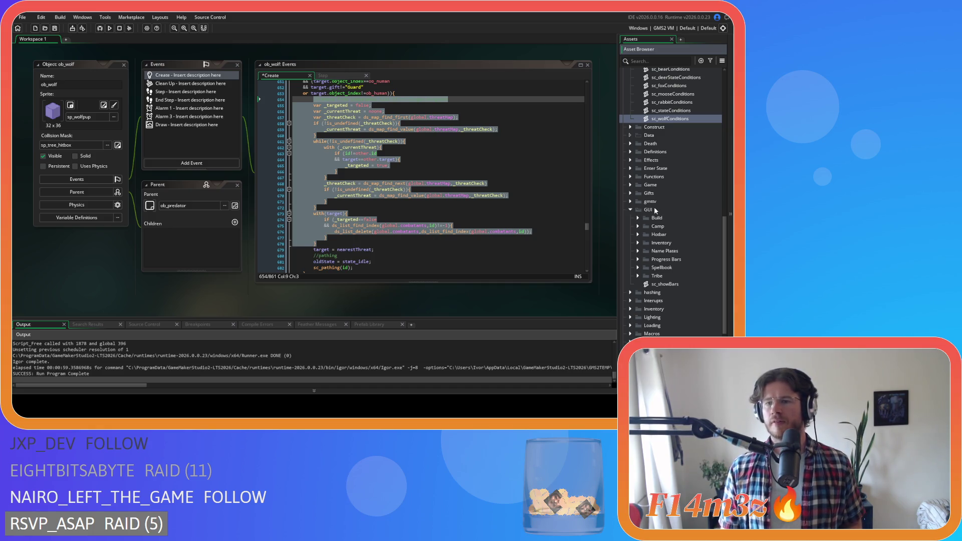
right_click(654, 208)
mouse_move(642, 211)
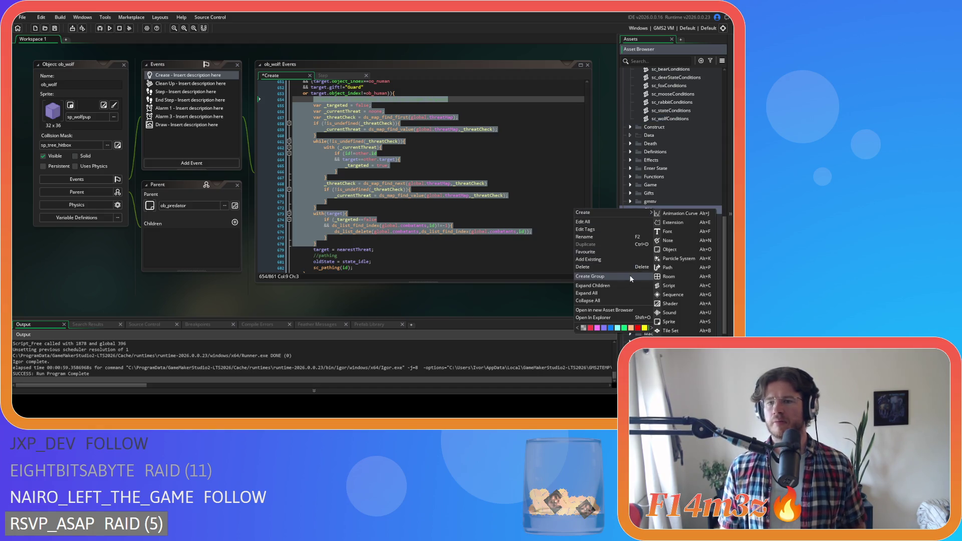
click(631, 279)
text(Combatants)
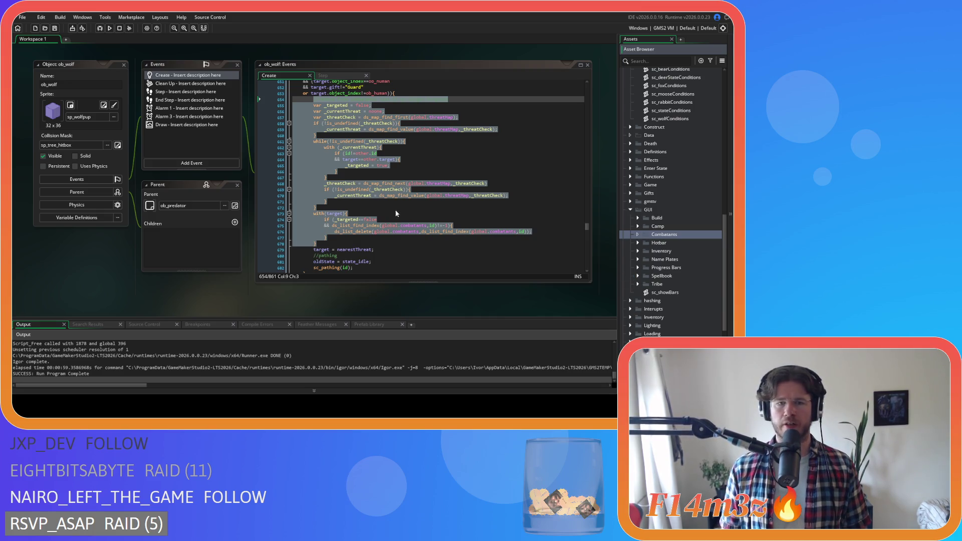
Step: Create a new script in the Combatants group and start naming it sc_combatantsRemova
right_click(655, 236)
mouse_move(650, 239)
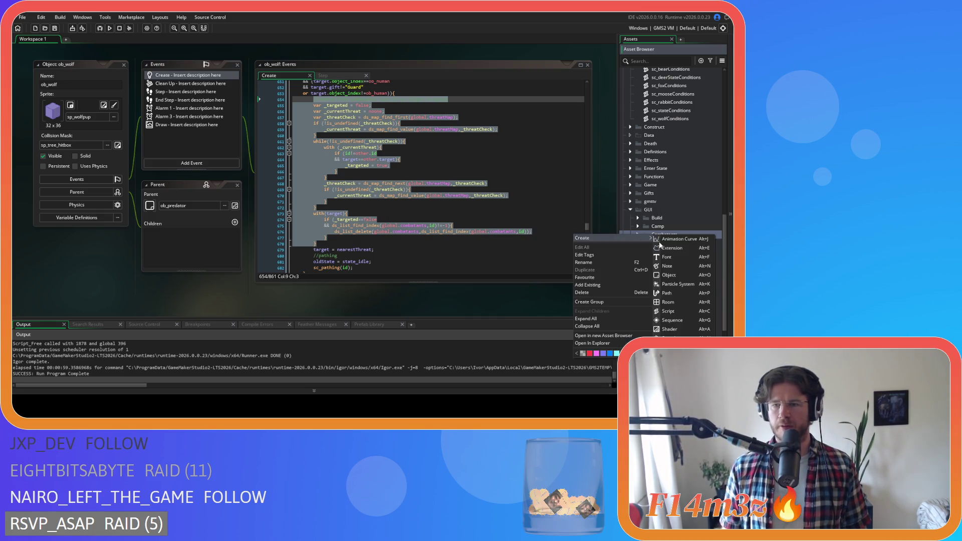
click(686, 313)
text(sc_c)
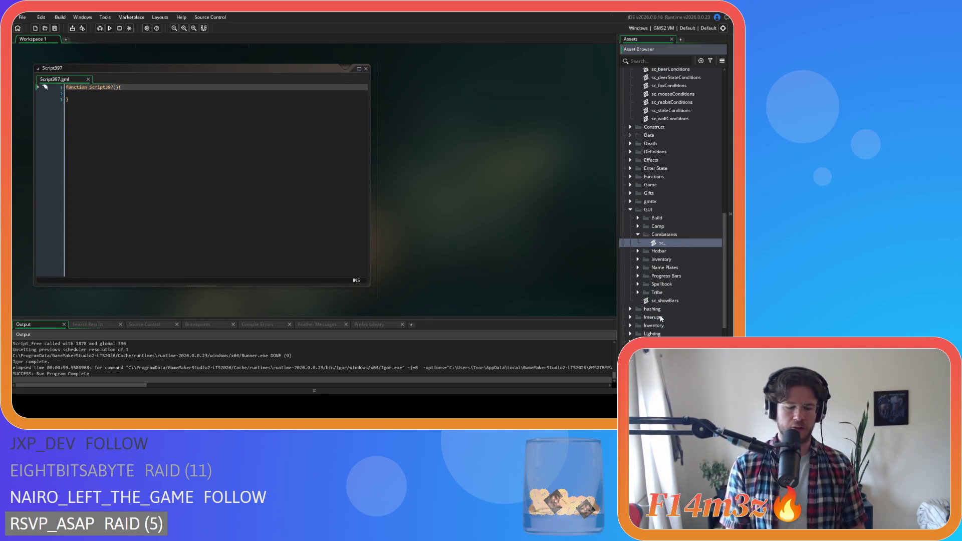
text(omba)
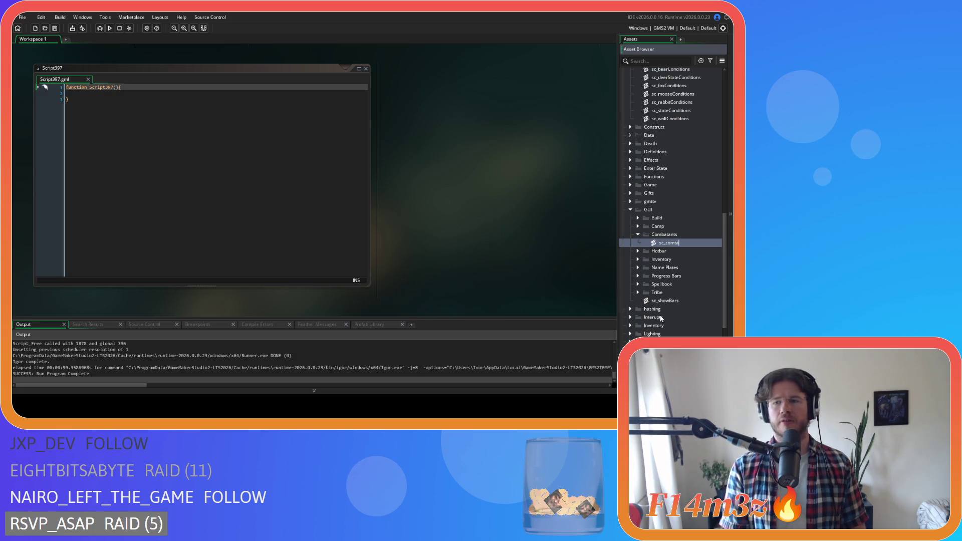
text(tantsRemoval)
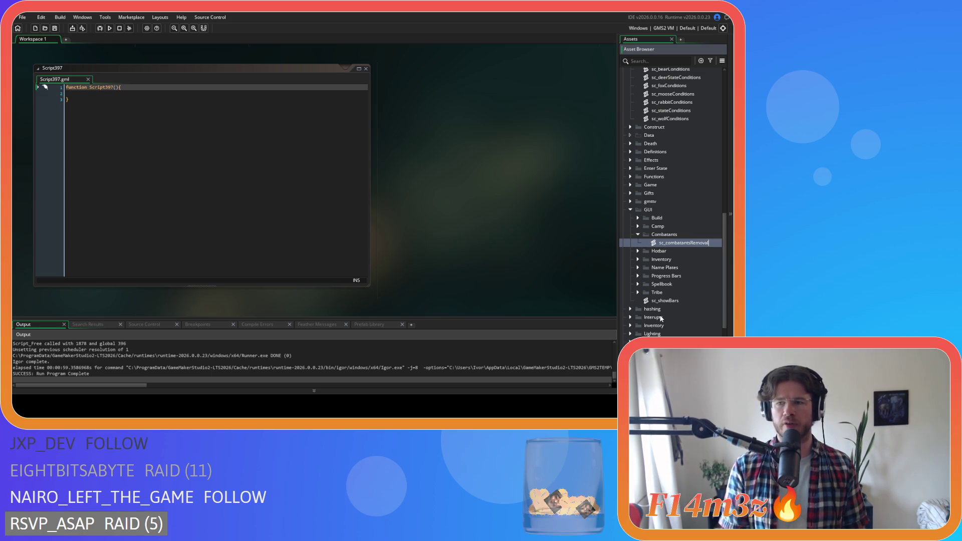
Step: Commit the new script's name as sc_combatantsRemoval, re-editing it with F2 to confirm
key(Return)
key(Return)
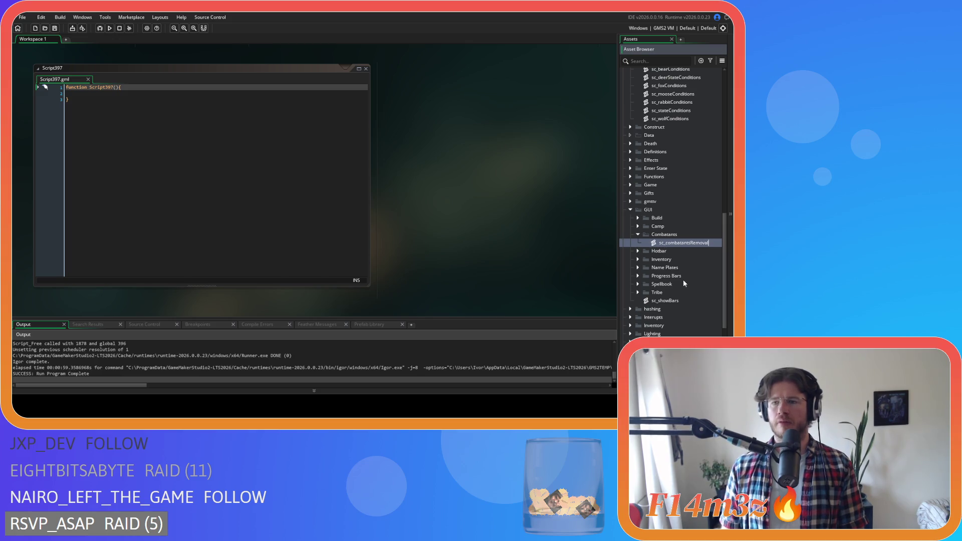
key(F2)
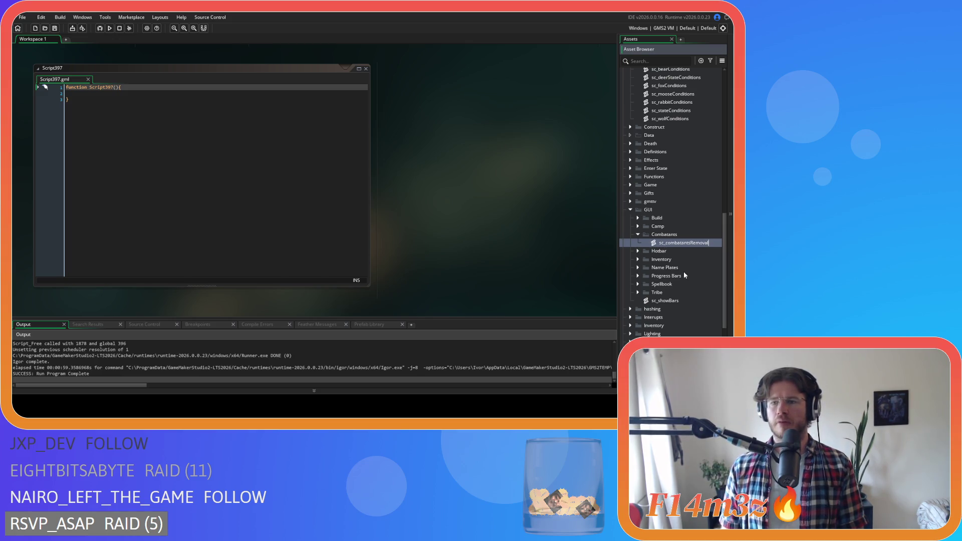
key(Return)
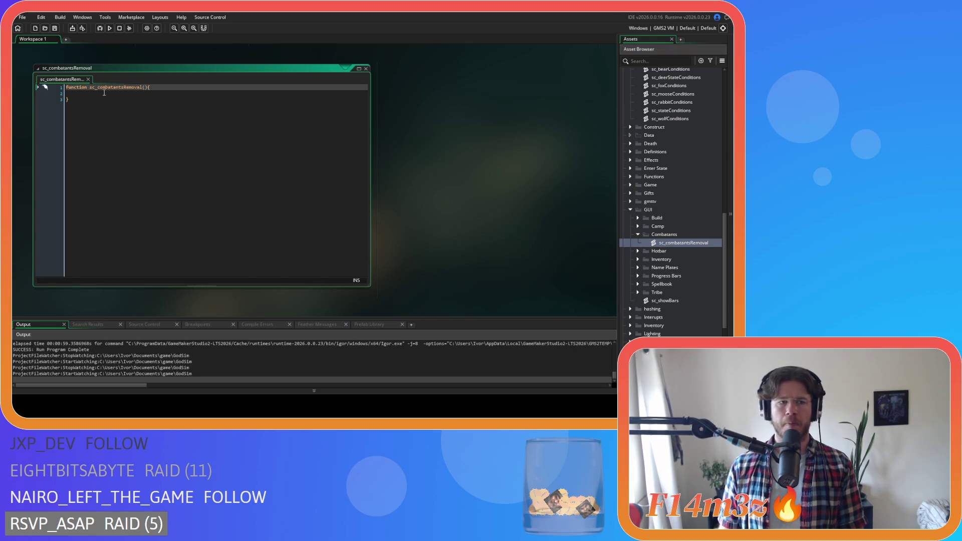
Step: Give the function a controller parameter and add a with(controller){ block to its body
click(137, 88)
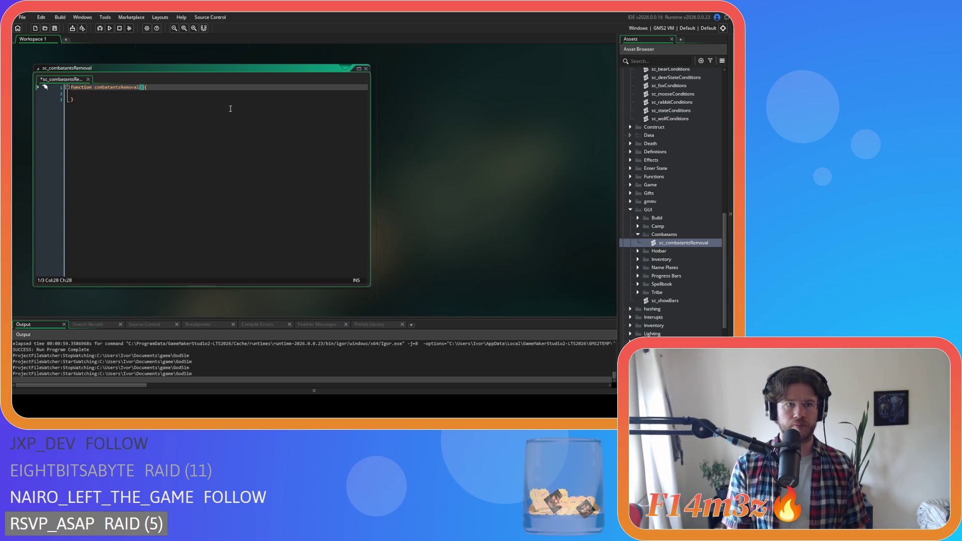
scroll(441, 206, up, 5)
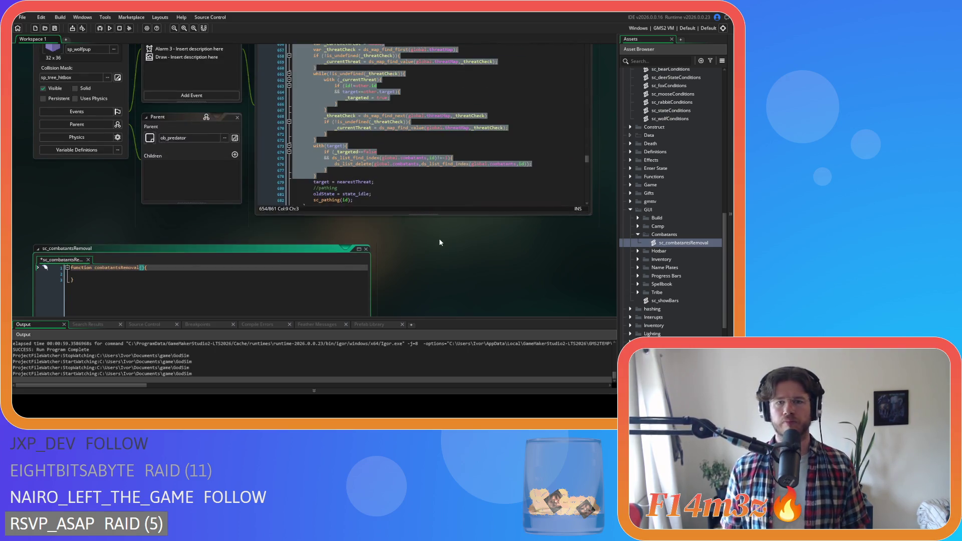
scroll(434, 278, down, 5)
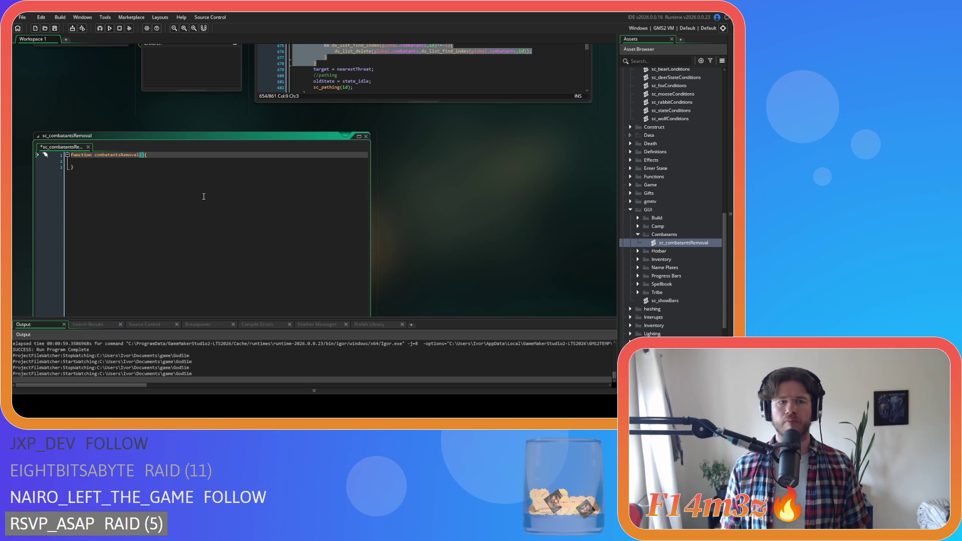
scroll(406, 224, down, 2)
text(controller)
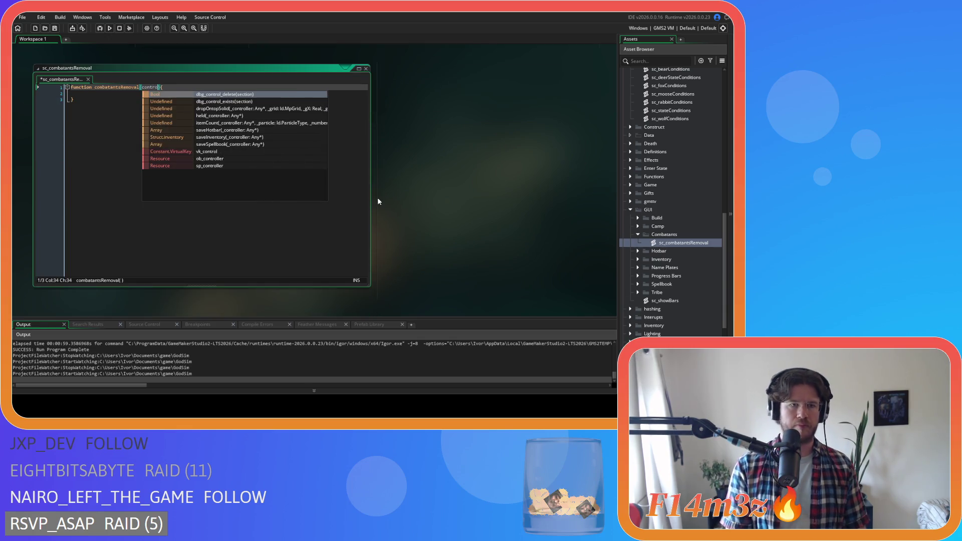
key(End)
key(Return)
text(wi)
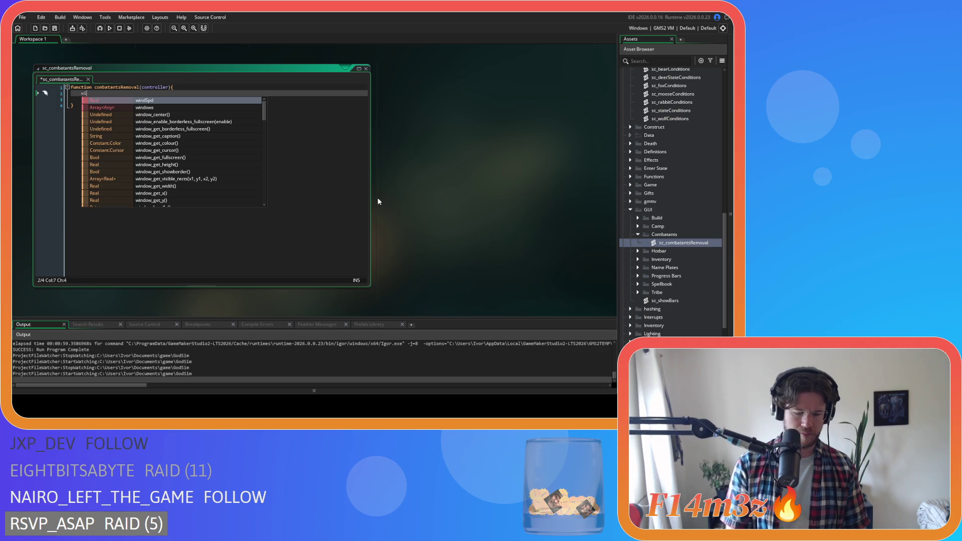
text(th(controller))
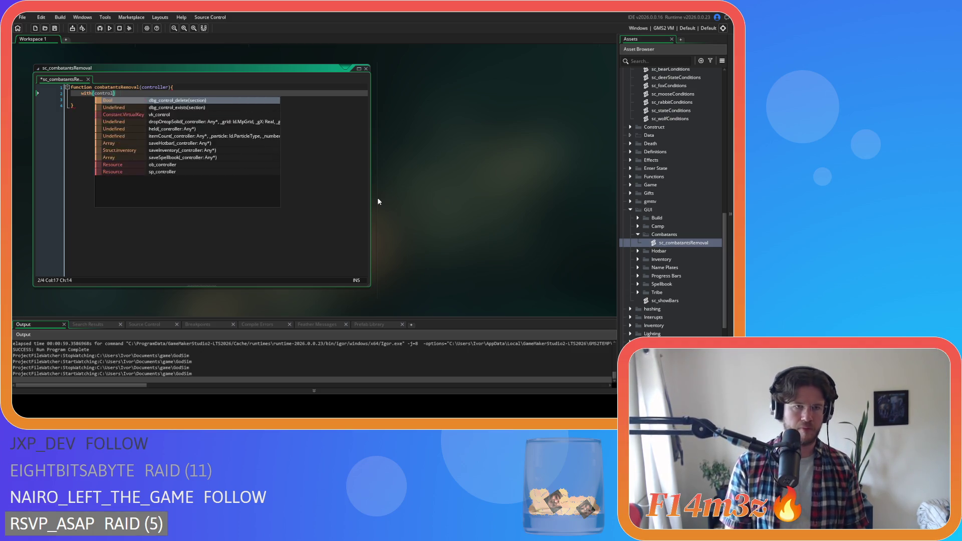
text({)
key(Return)
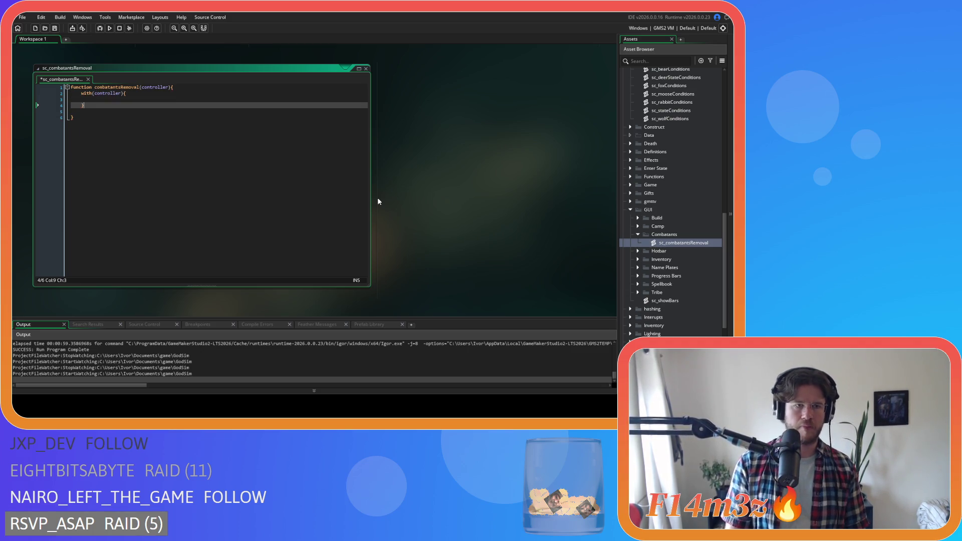
key(Delete)
key(Up)
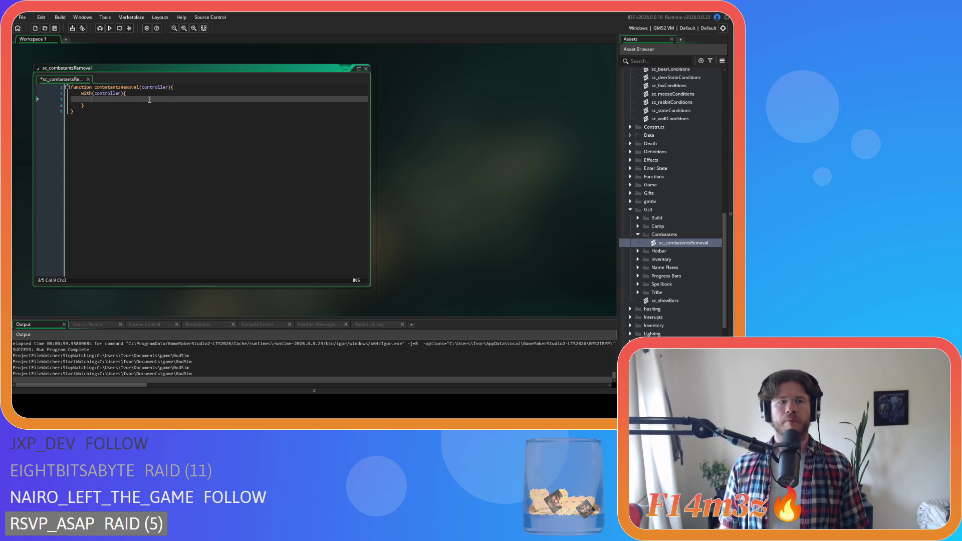
Step: Cut the removal block from ob_wolf's Create code and paste it inside the with(controller) block
scroll(320, 129, up, 3)
right_click(320, 129)
key(Escape)
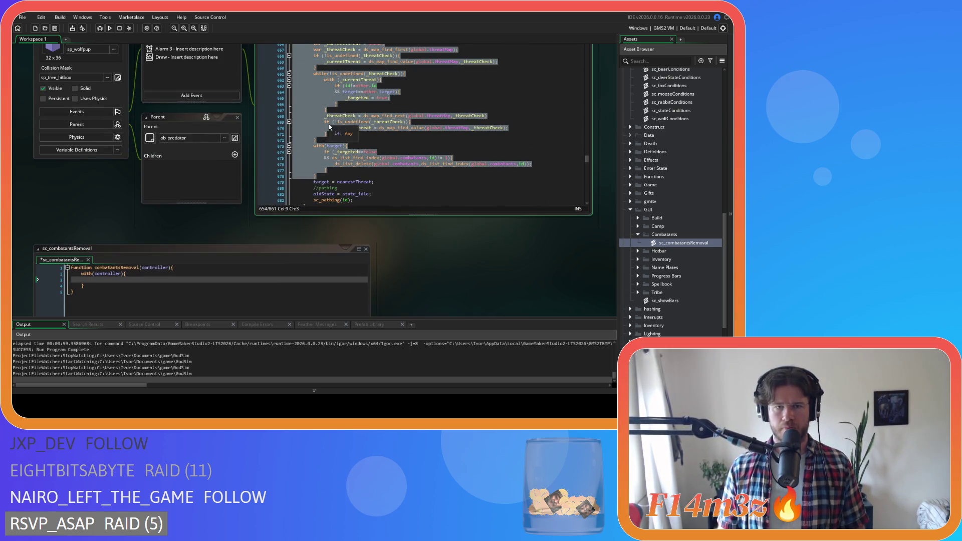
key(Delete)
click(122, 279)
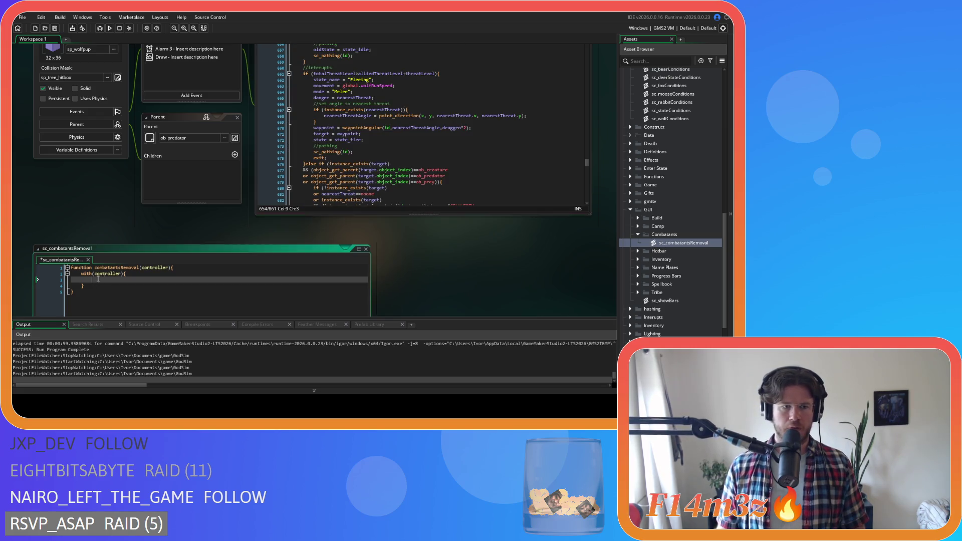
key(ctrl+v)
scroll(122, 291, down, 3)
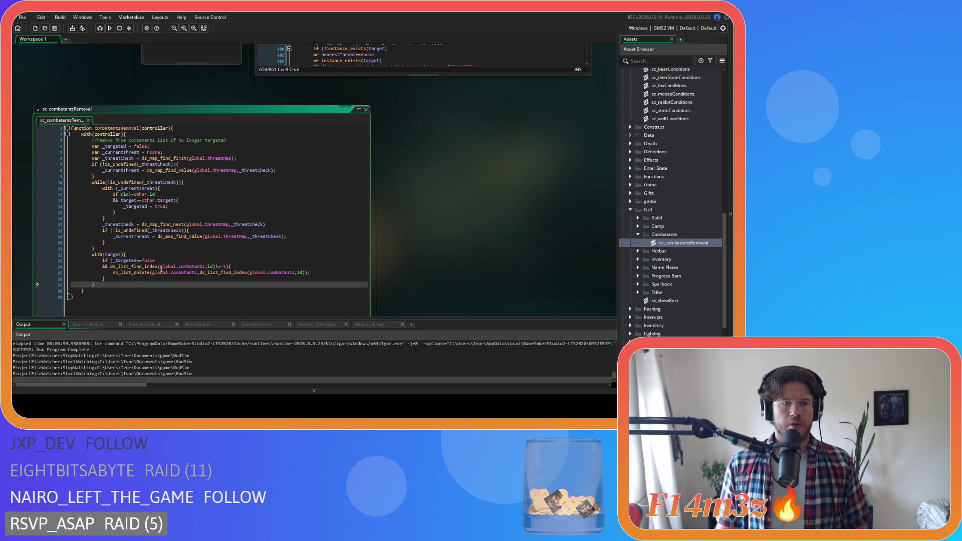
scroll(520, 219, up, 5)
click(369, 195)
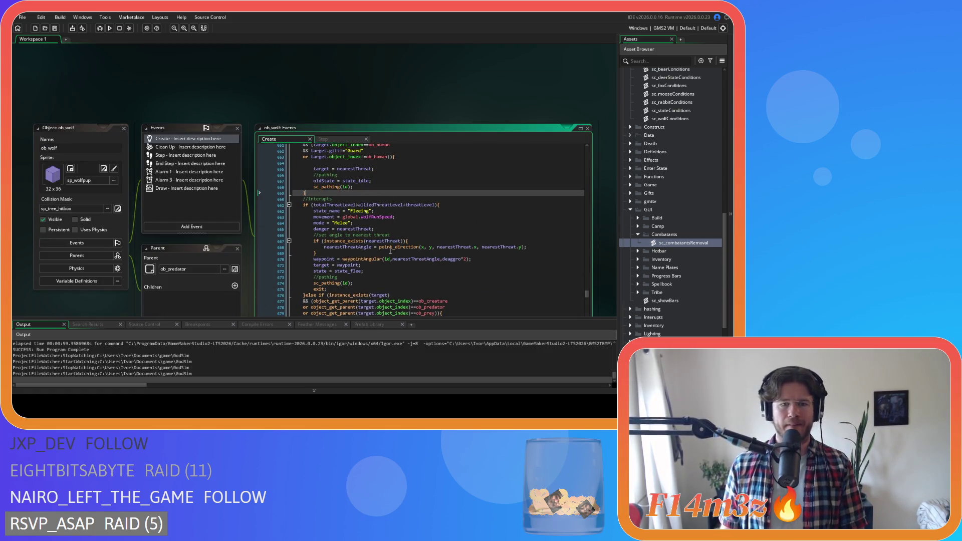
Step: Insert combatantsRemoval(id); on line 654 using autocomplete
scroll(391, 240, up, 2)
key(Up)
key(Up)
key(Up)
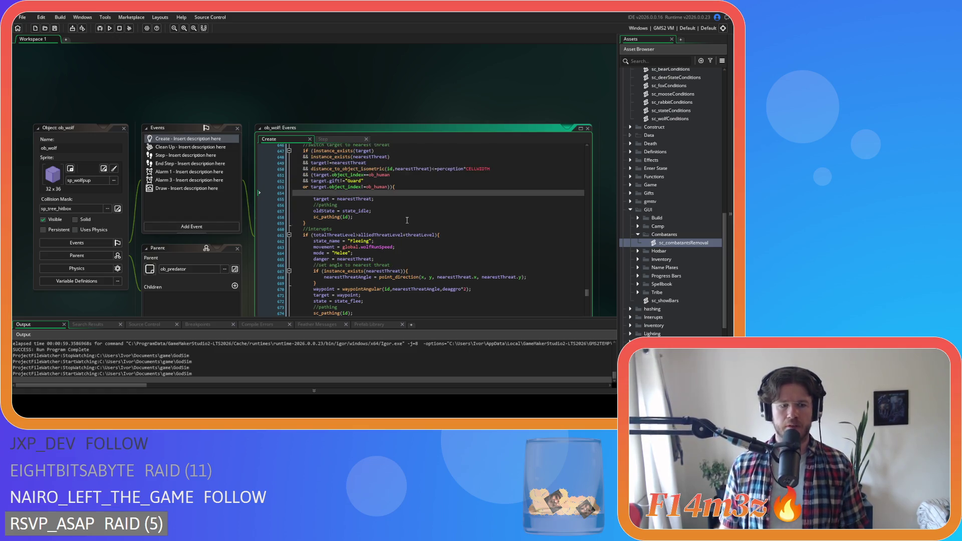
text(combatatn)
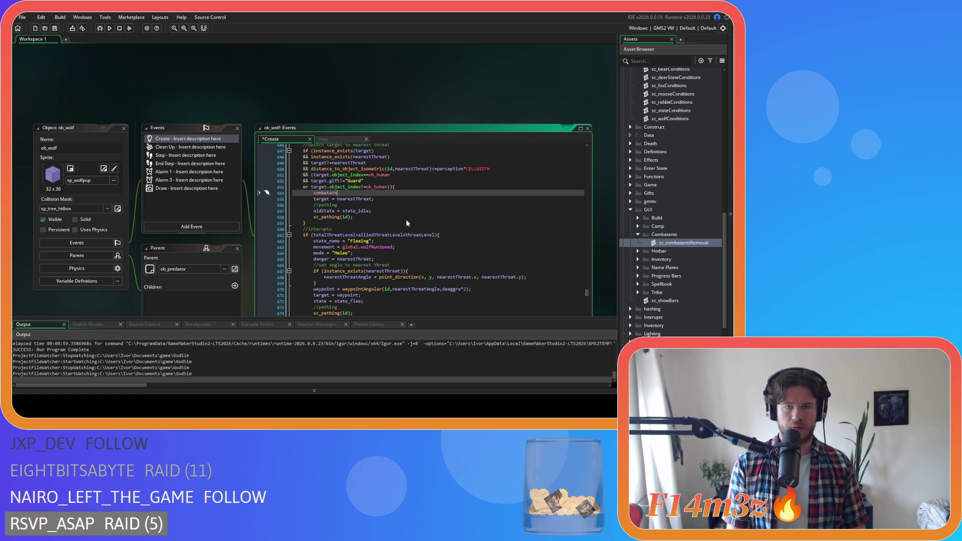
key(Return)
text((id))
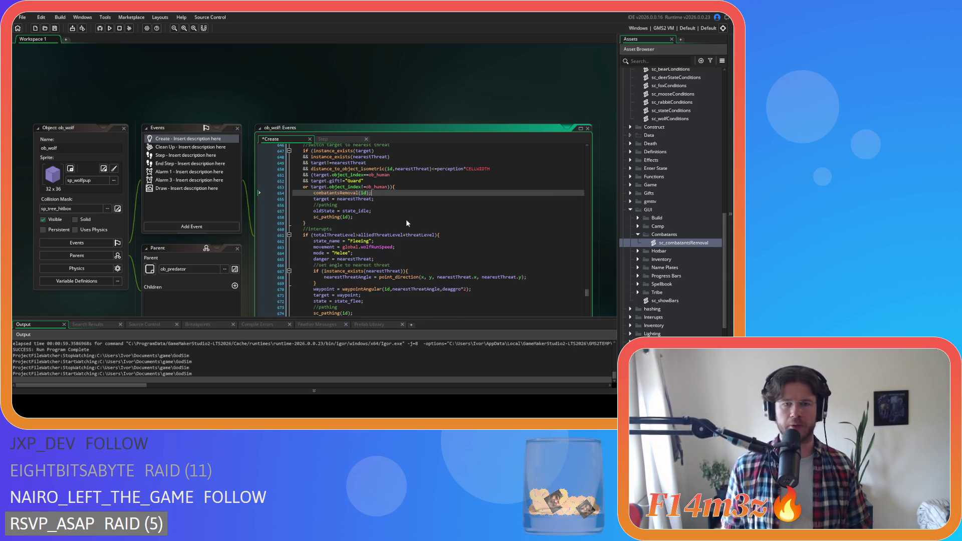
text(;)
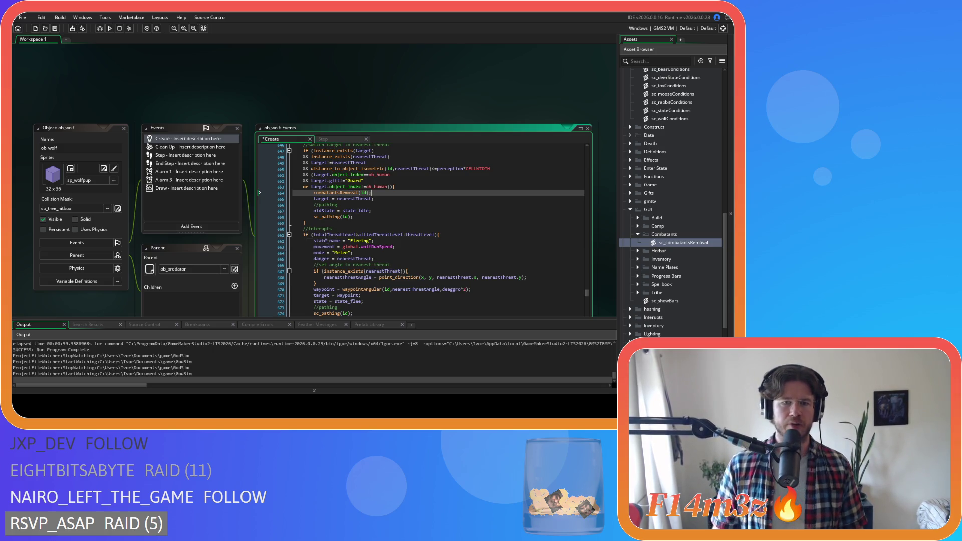
Step: Open the combatantsRemoval script from its call to check it, then collapse its window
middle_click(335, 192)
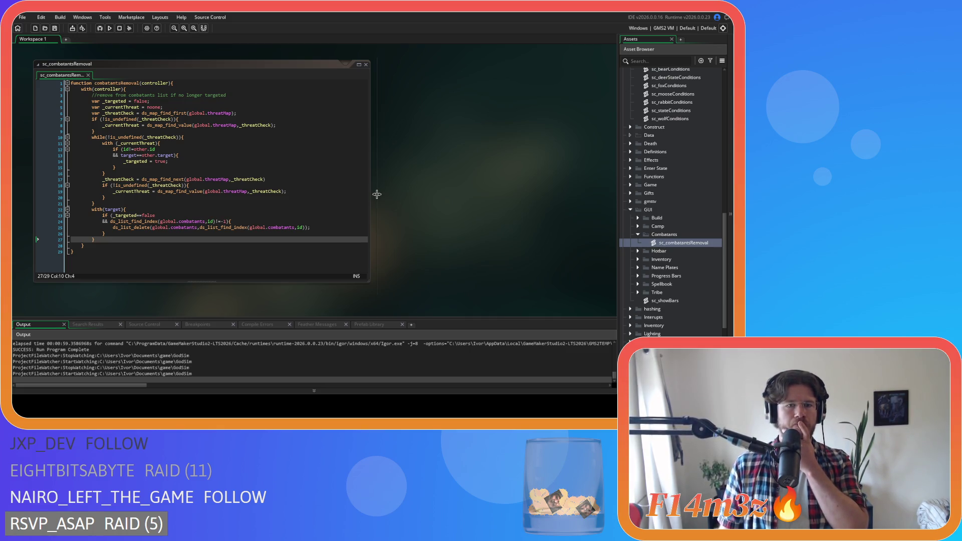
scroll(400, 195, up, 1)
double_click(366, 109)
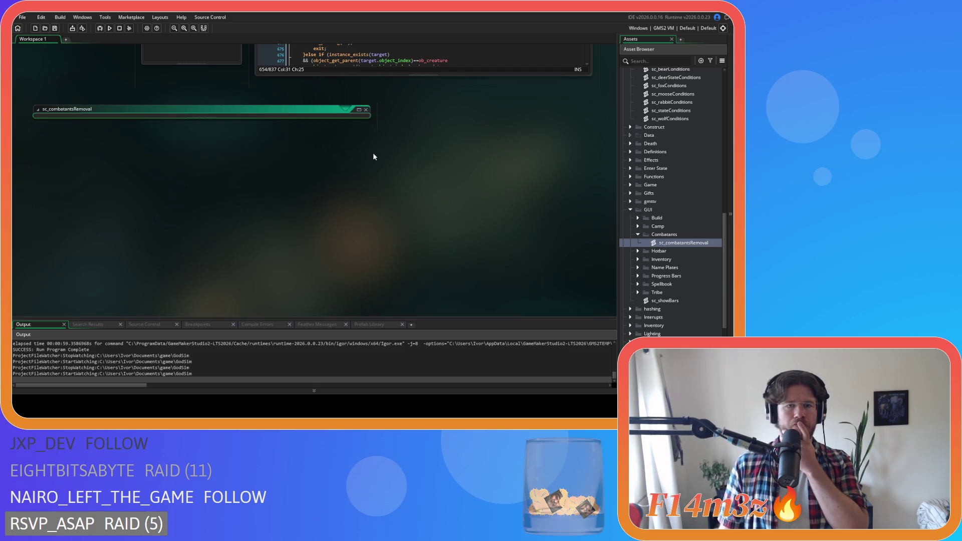
Step: Copy the combatantsRemoval(id) call from line 654
scroll(391, 175, up, 3)
drag(372, 125, 314, 126)
right_click(320, 128)
click(351, 141)
click(423, 163)
scroll(431, 164, down, 5)
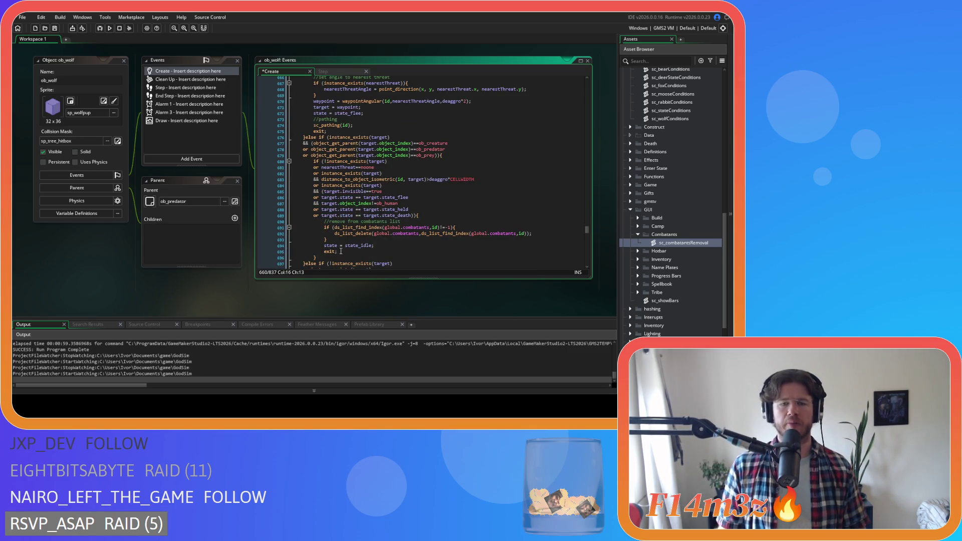
Step: Search for ds_list_delete(global.combatants and delete the old removal blocks in the Create code
drag(333, 234, 421, 238)
key(ctrl+f)
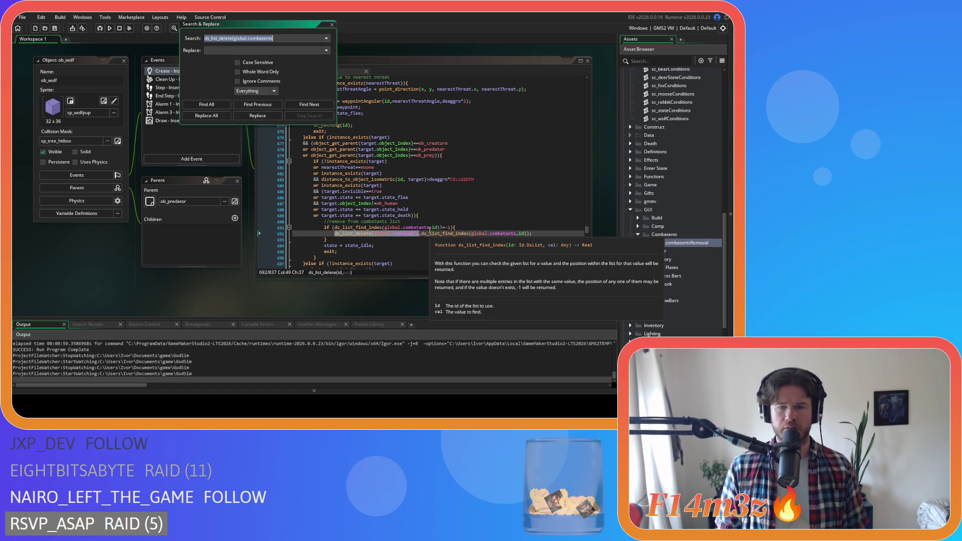
click(331, 24)
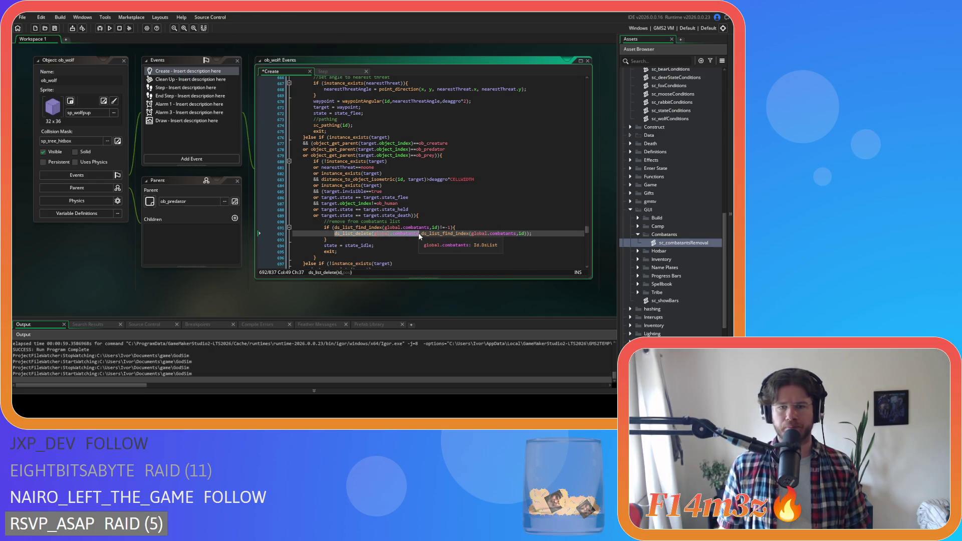
key(ctrl+f)
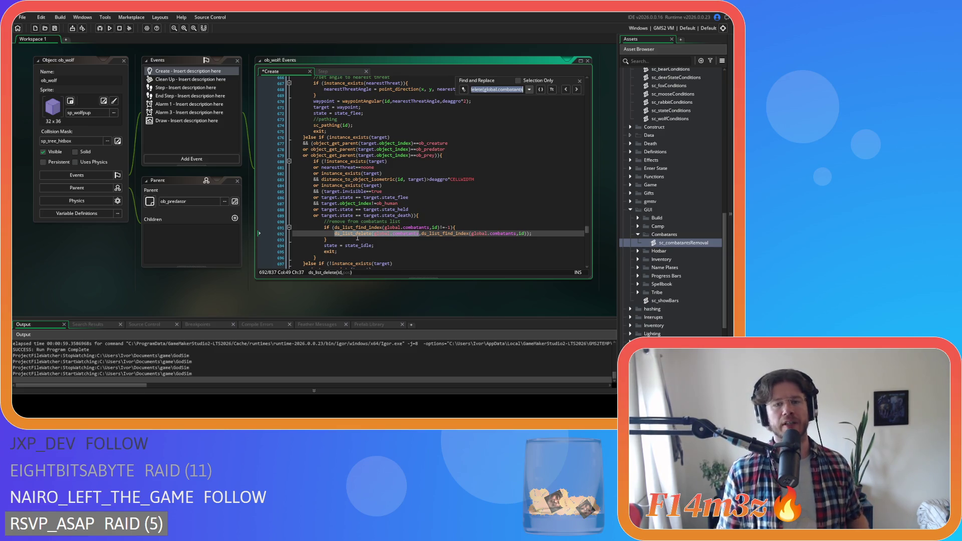
drag(339, 241, 282, 222)
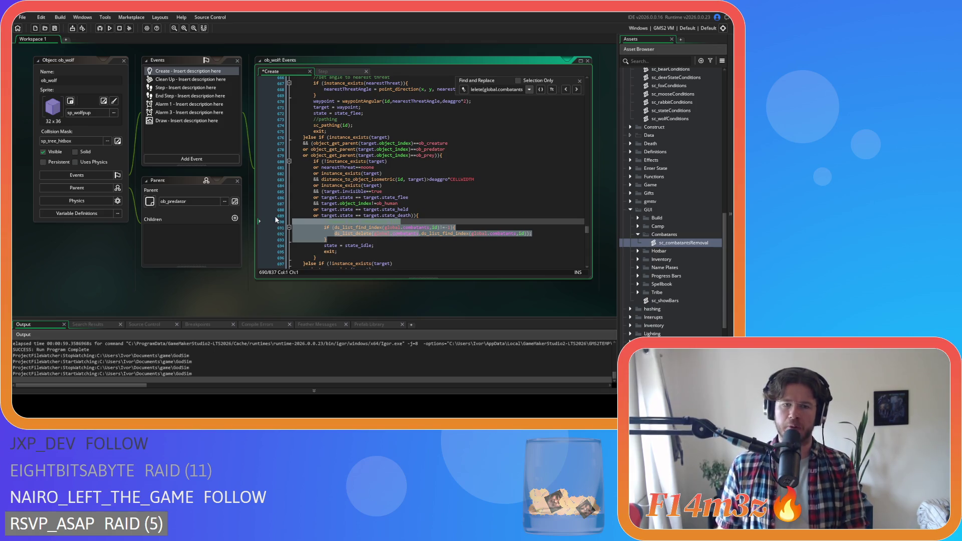
key(BackSpace)
key(BackSpace)
click(576, 89)
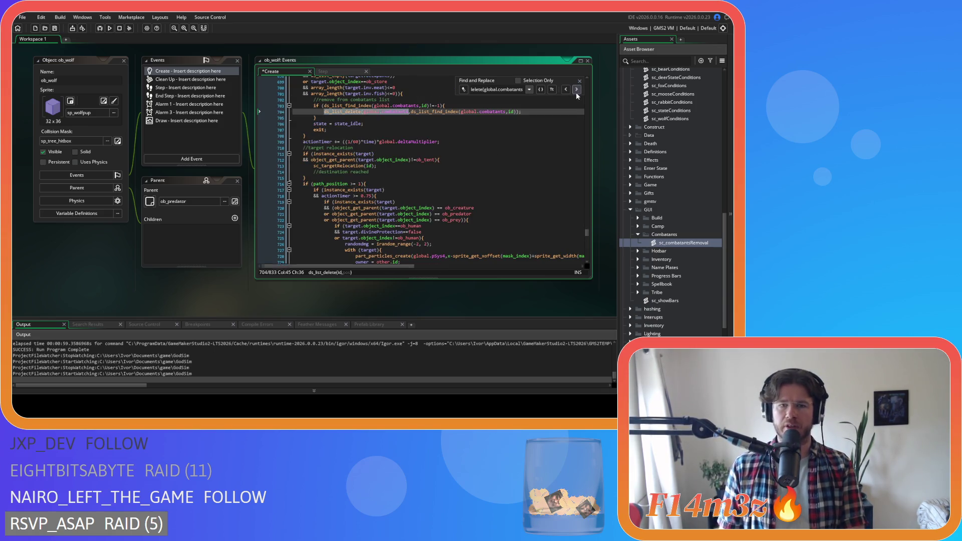
scroll(321, 178, up, 15)
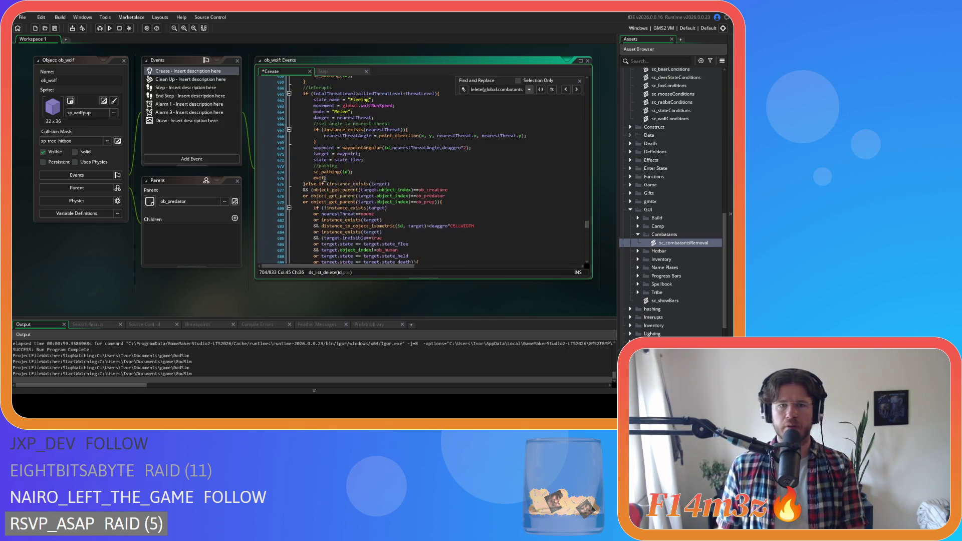
scroll(325, 178, down, 15)
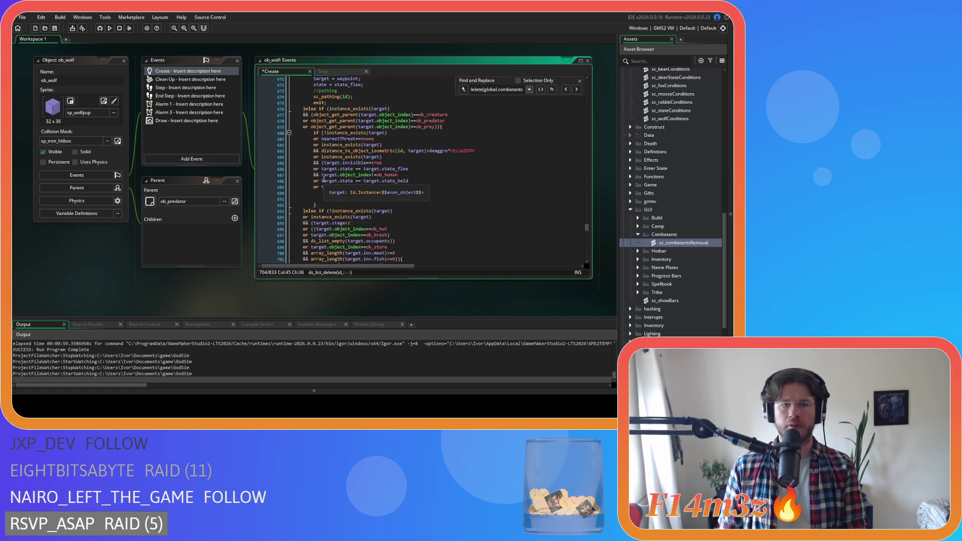
drag(325, 164, 403, 139)
key(Delete)
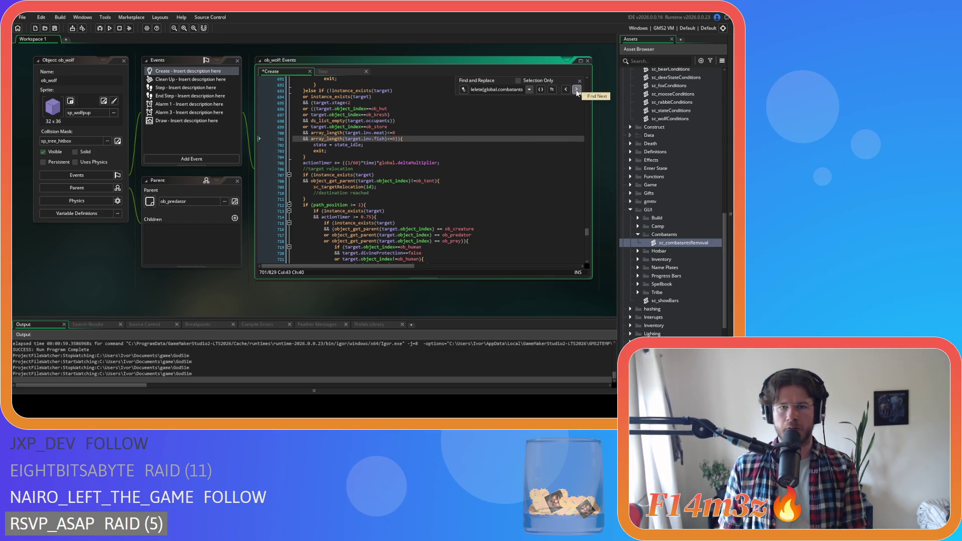
Step: Close the search, save the Create code, and switch to the Step event
click(580, 81)
click(522, 144)
key(ctrl+s)
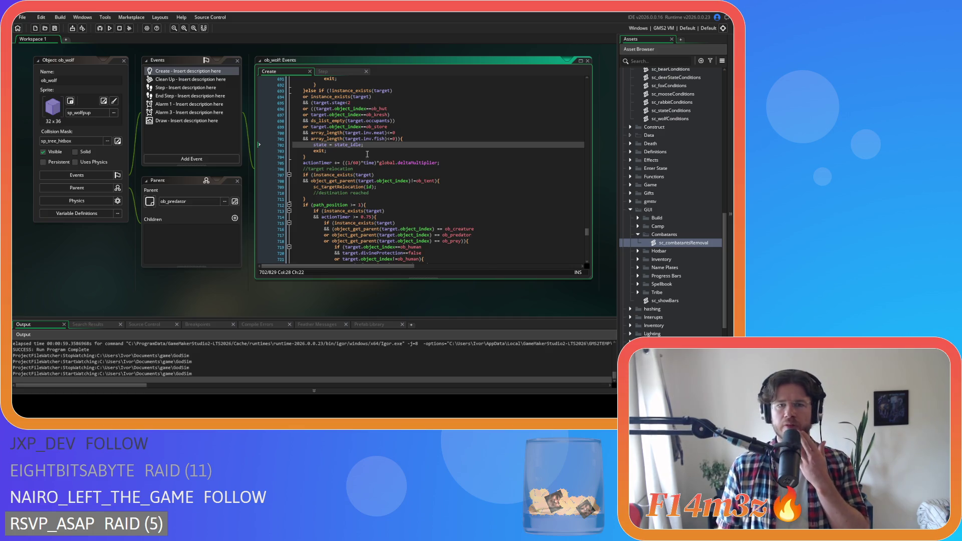
click(333, 74)
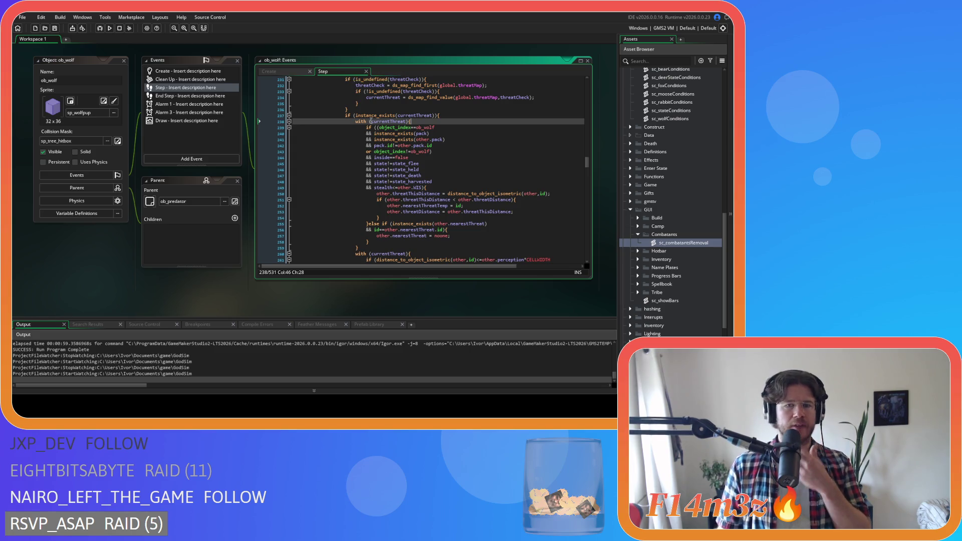
Step: Search the Step code for global.combatants, then collapse the Combatants script folder
key(ctrl+f)
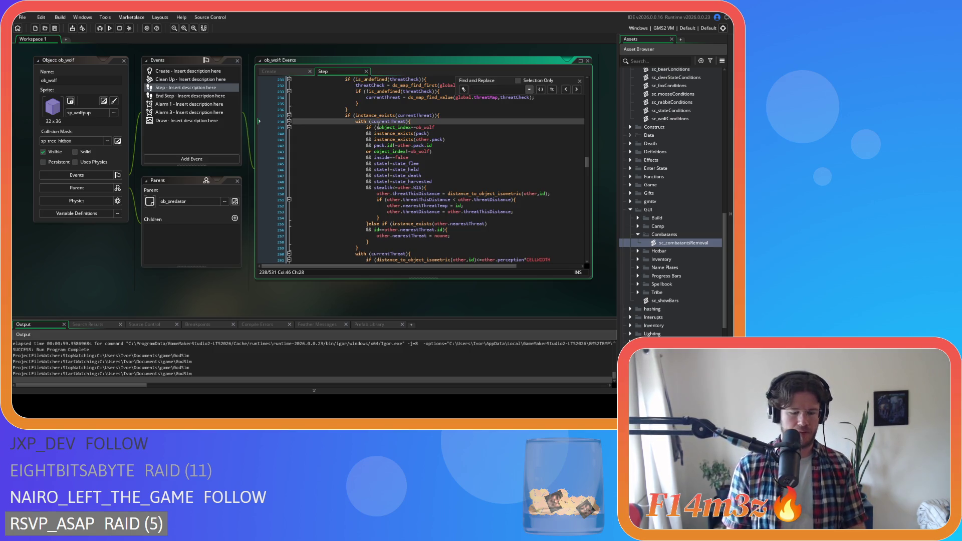
text(global.combatants)
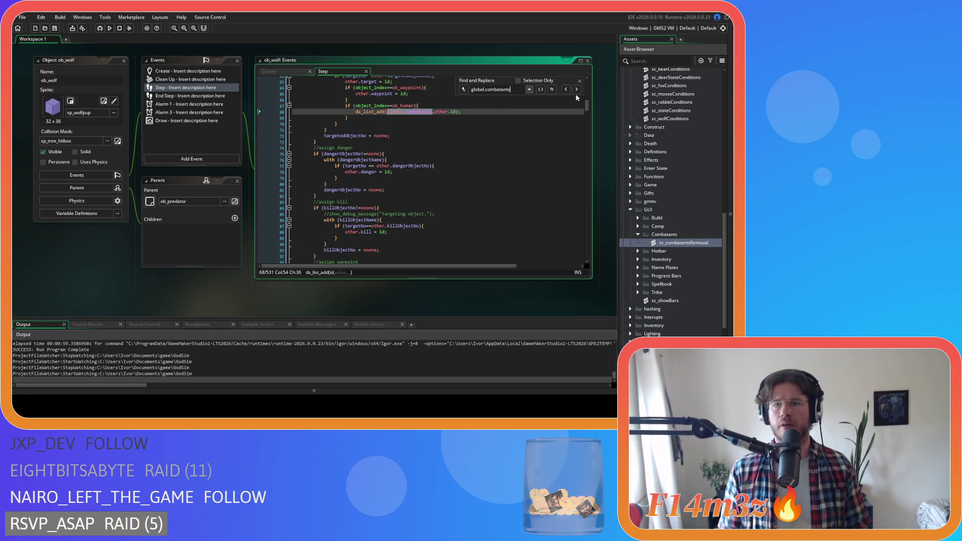
click(579, 81)
click(470, 133)
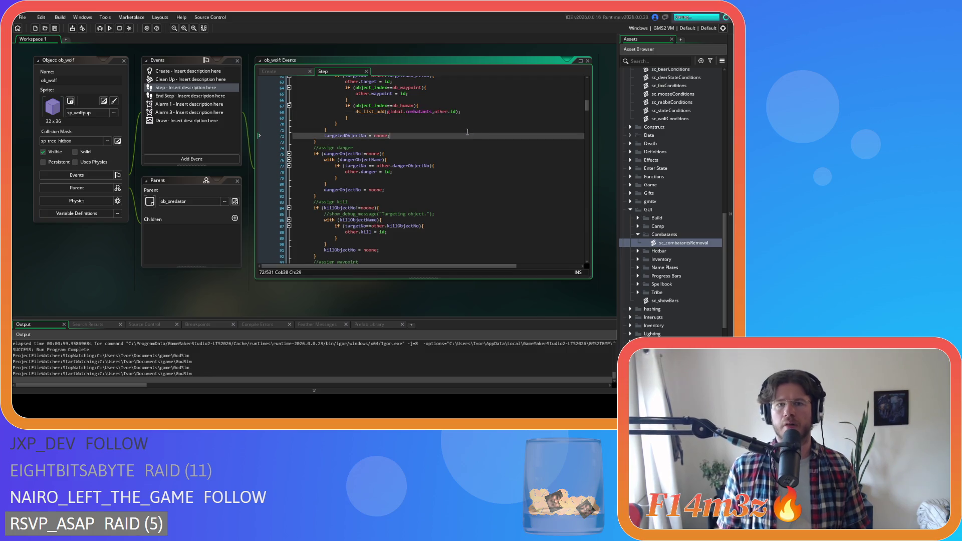
click(639, 234)
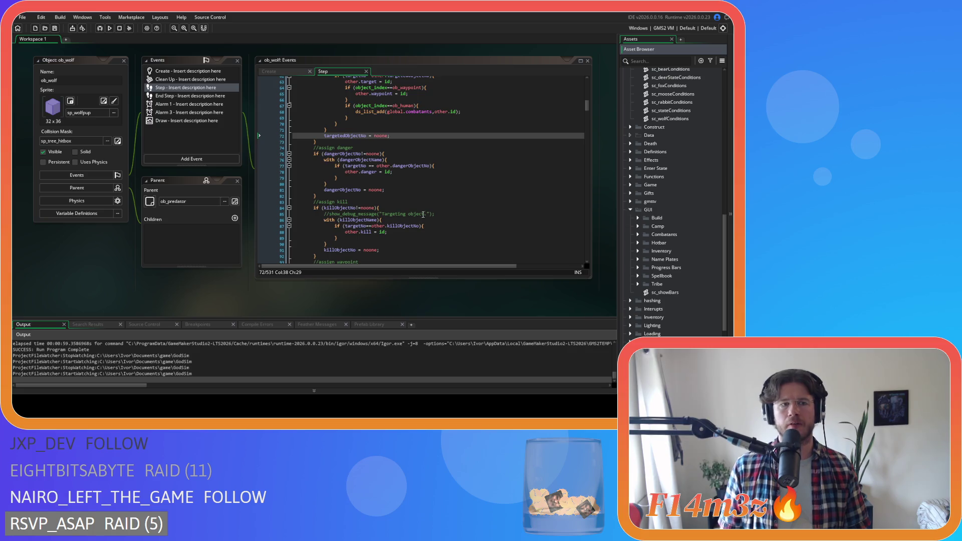
Step: Open the End Step event and search its code for 'combatants'
scroll(431, 211, up, 3)
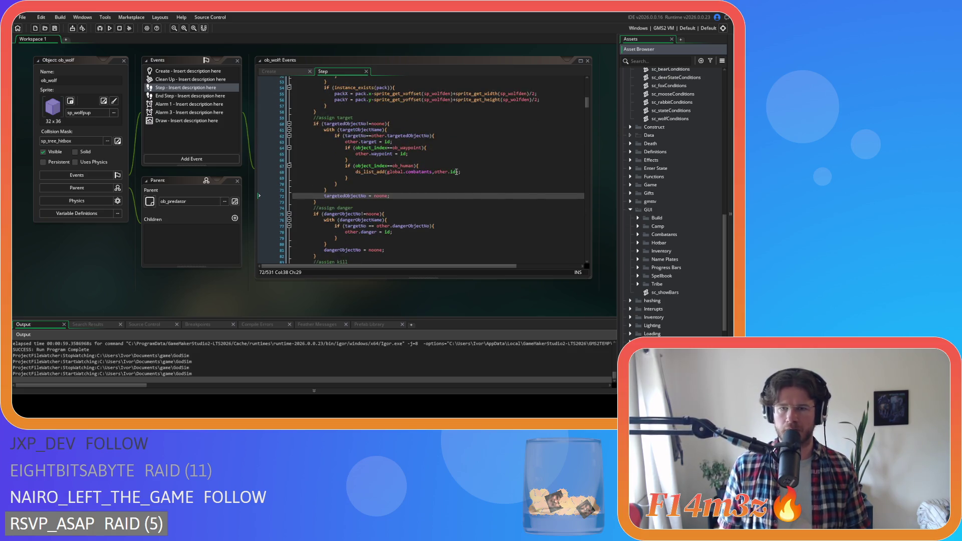
click(191, 96)
click(419, 144)
key(ctrl+f)
text(combatants)
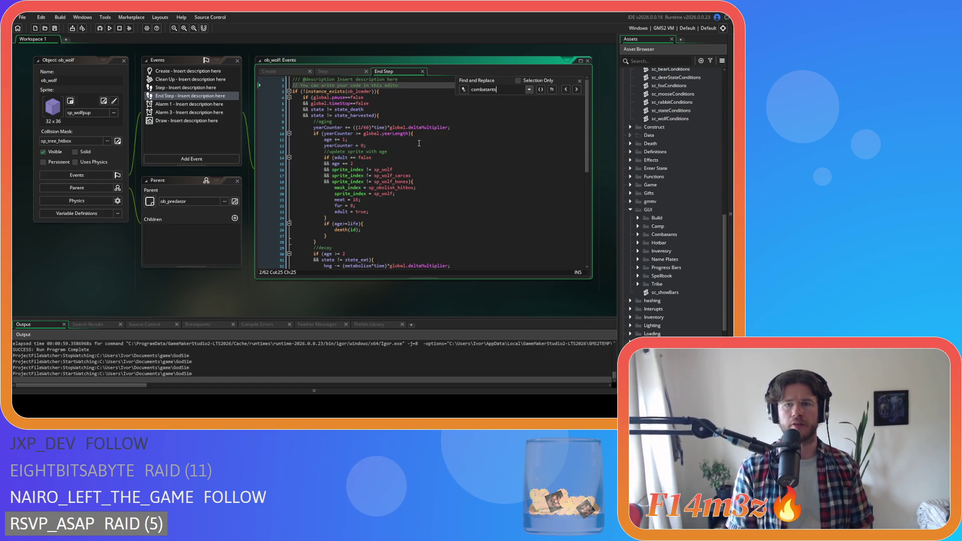
click(580, 81)
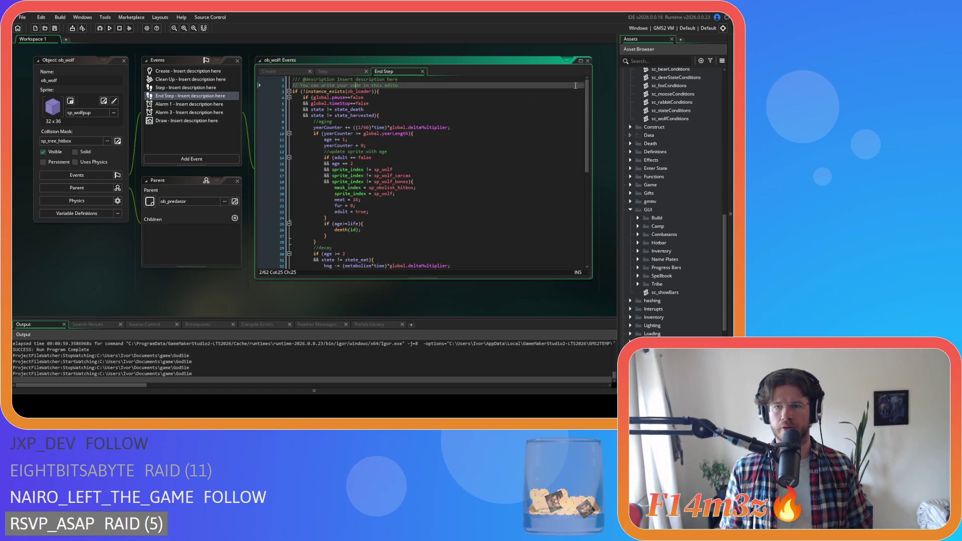
click(451, 133)
scroll(653, 211, up, 2)
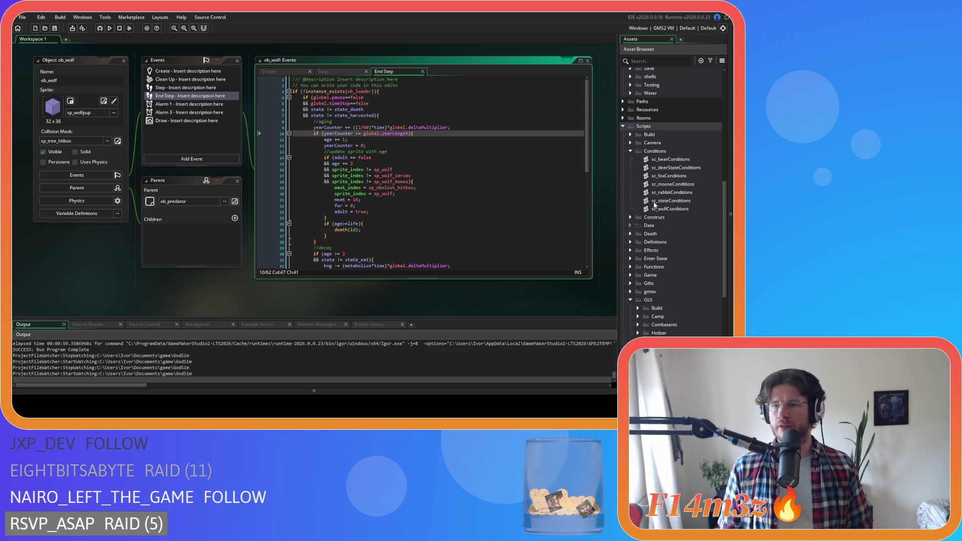
Step: Open sc_deathWolf from the Death scripts folder and search it for 'combatants'
click(631, 190)
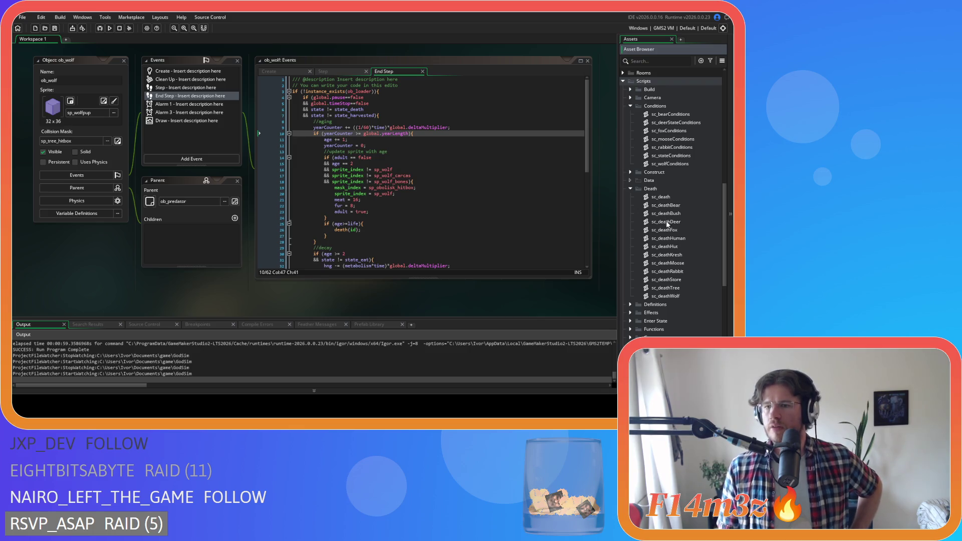
double_click(669, 296)
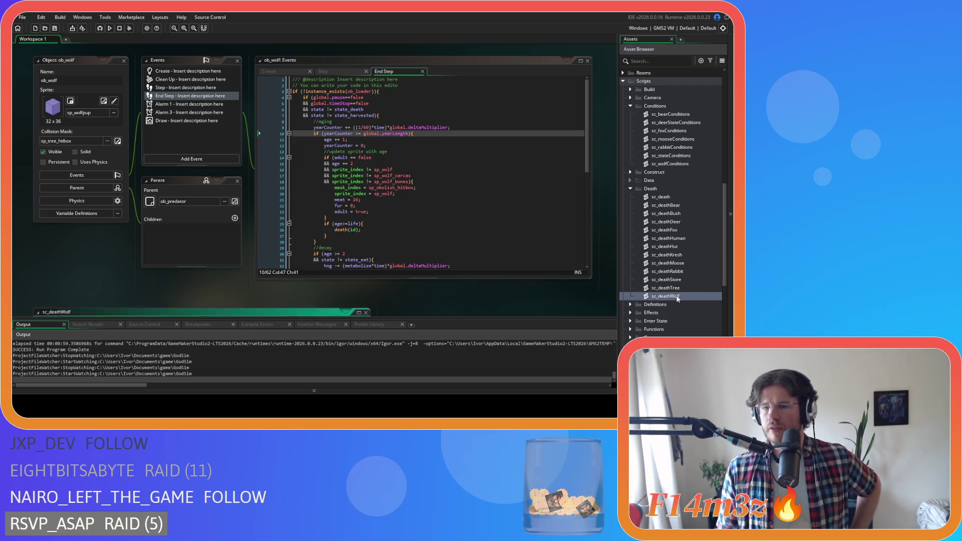
click(229, 154)
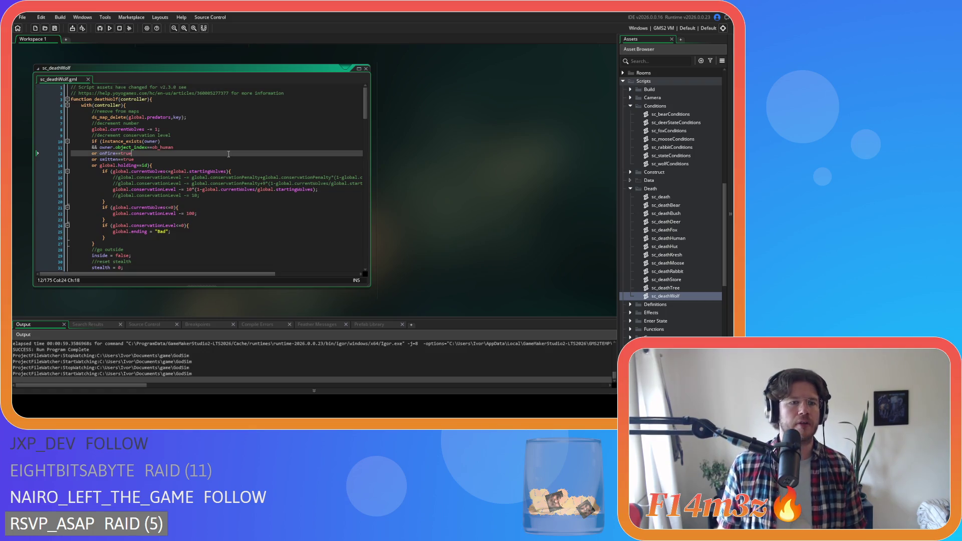
key(ctrl+f)
text(combatants)
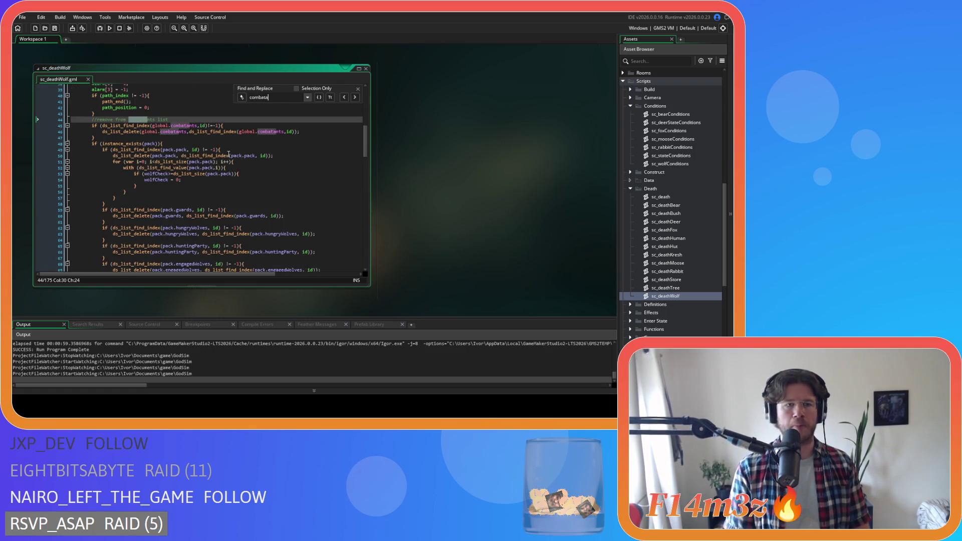
Step: Delete the combatants removal block on lines 44–47, save, and close the script
drag(102, 139, 56, 120)
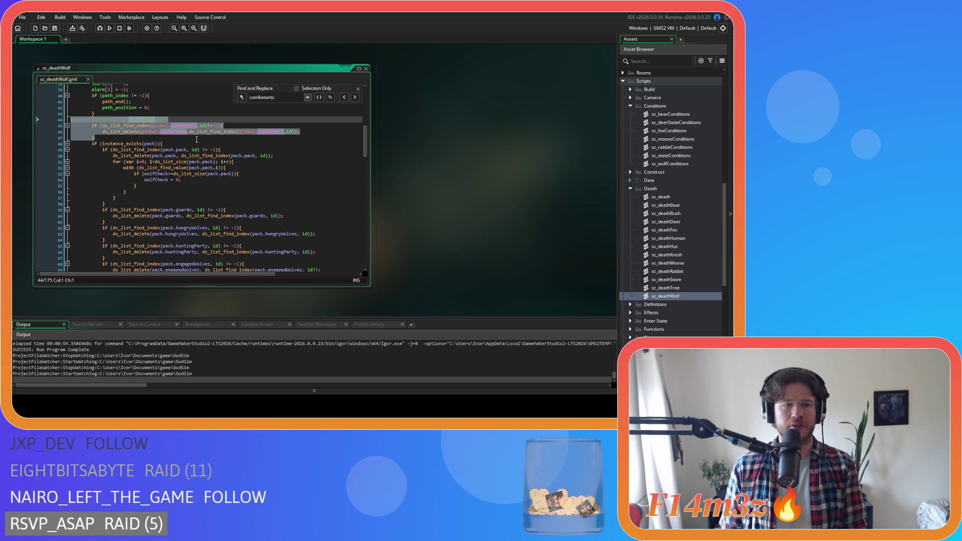
key(BackSpace)
key(BackSpace)
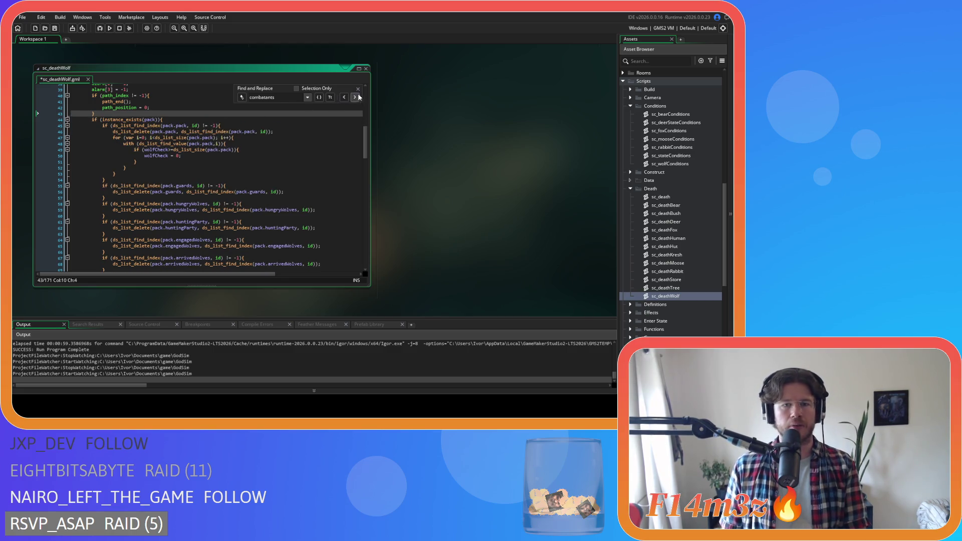
click(358, 90)
key(ctrl+s)
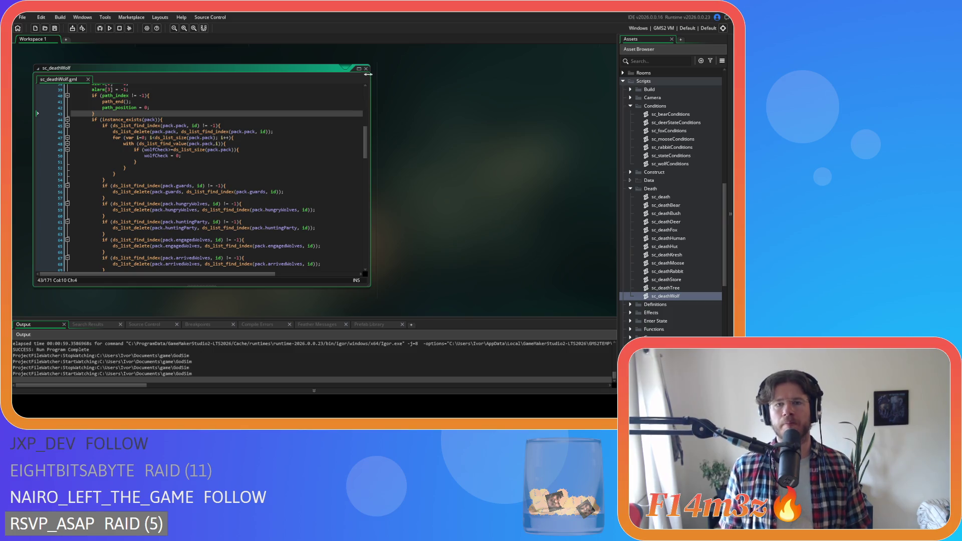
click(365, 68)
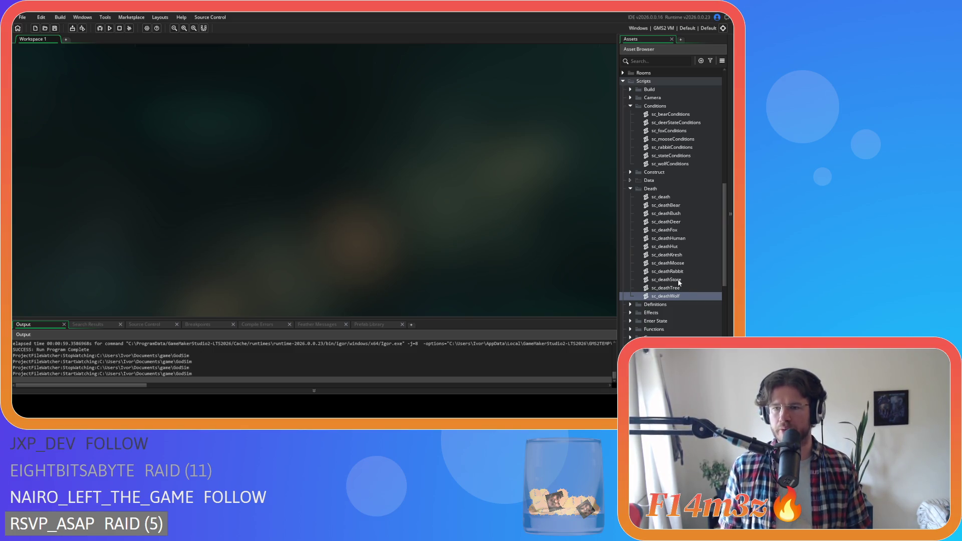
Step: Search the sc_deathRabbit script for 'comb' and close it
double_click(672, 271)
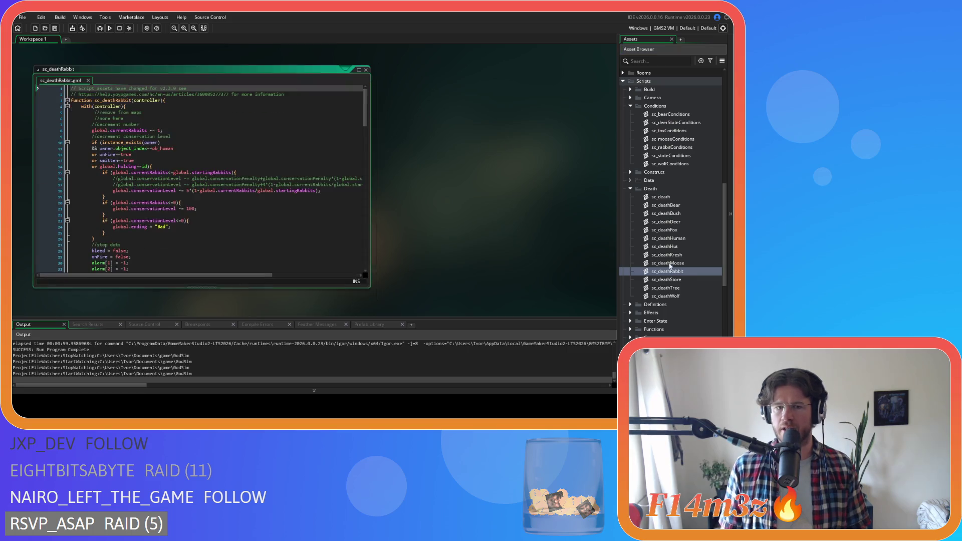
click(324, 143)
text(comb)
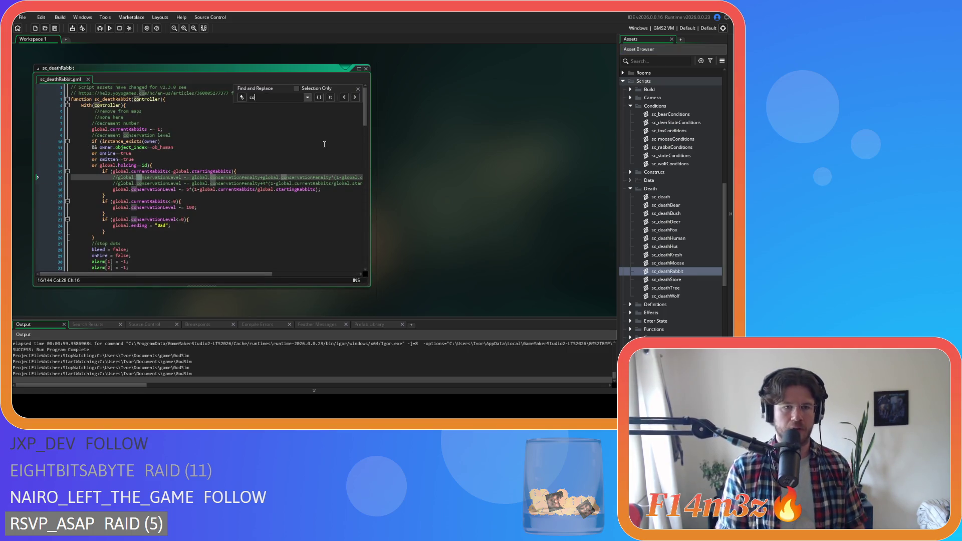
click(358, 89)
click(366, 68)
Step: Delete the combatants removal block (lines 36–39) from sc_deathMoose and save the script
click(687, 265)
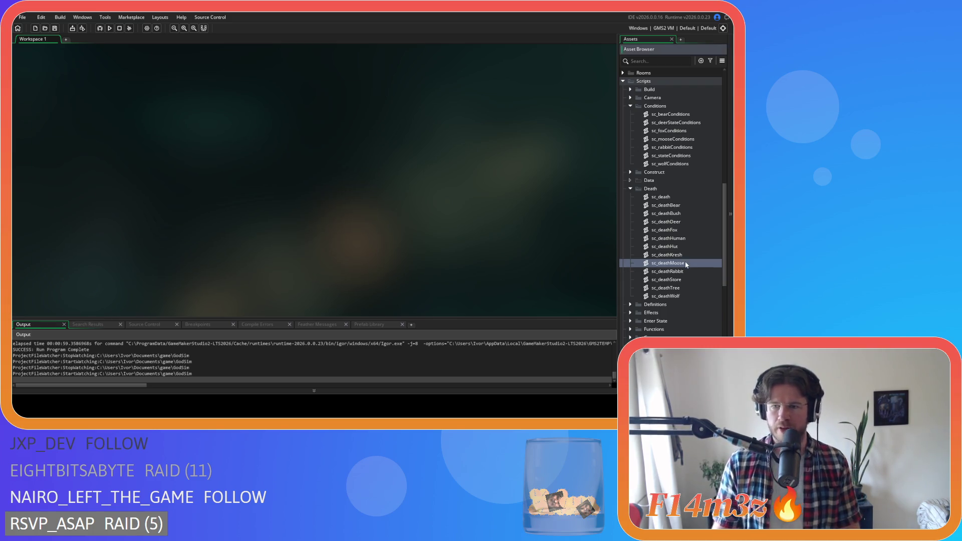
double_click(687, 265)
click(292, 147)
key(ctrl+f)
text(com)
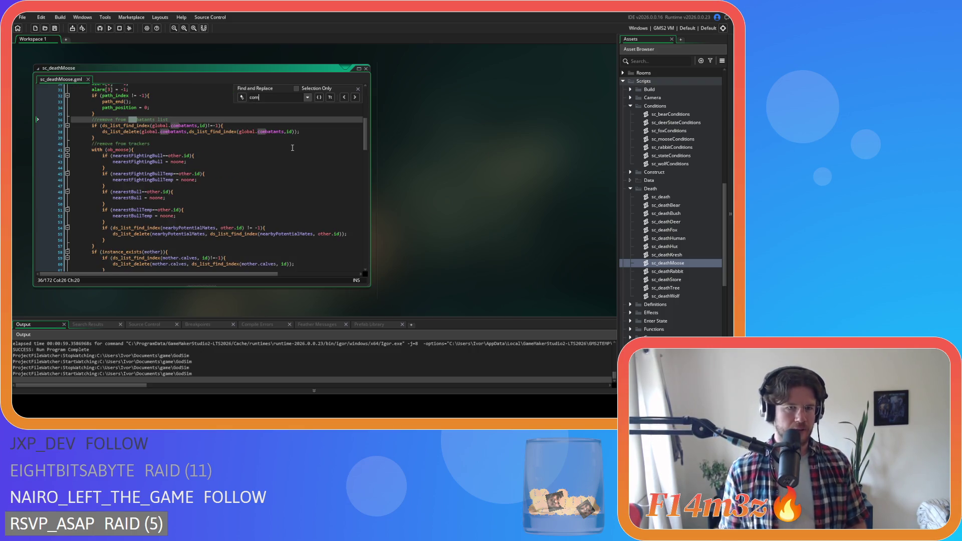
drag(56, 138, 57, 121)
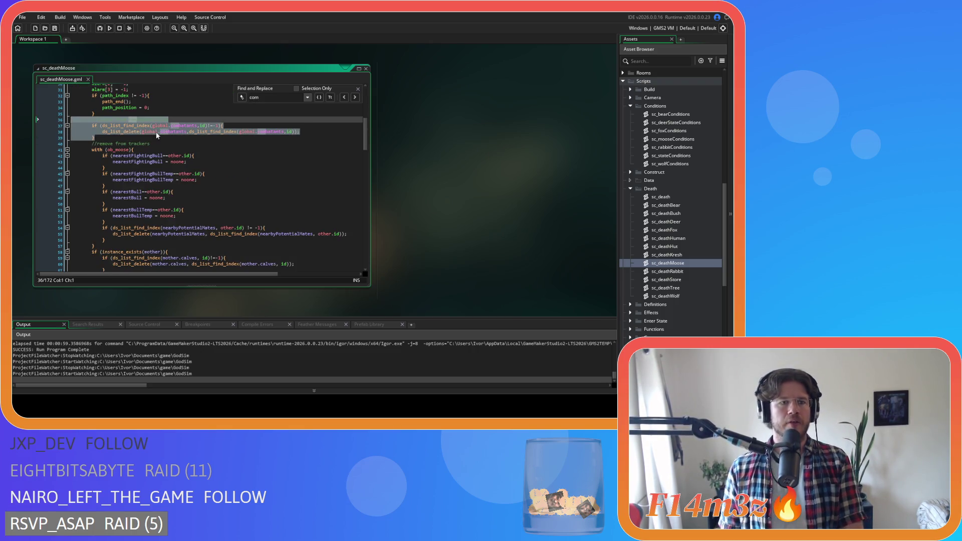
key(BackSpace)
key(BackSpace)
click(359, 91)
key(ctrl+s)
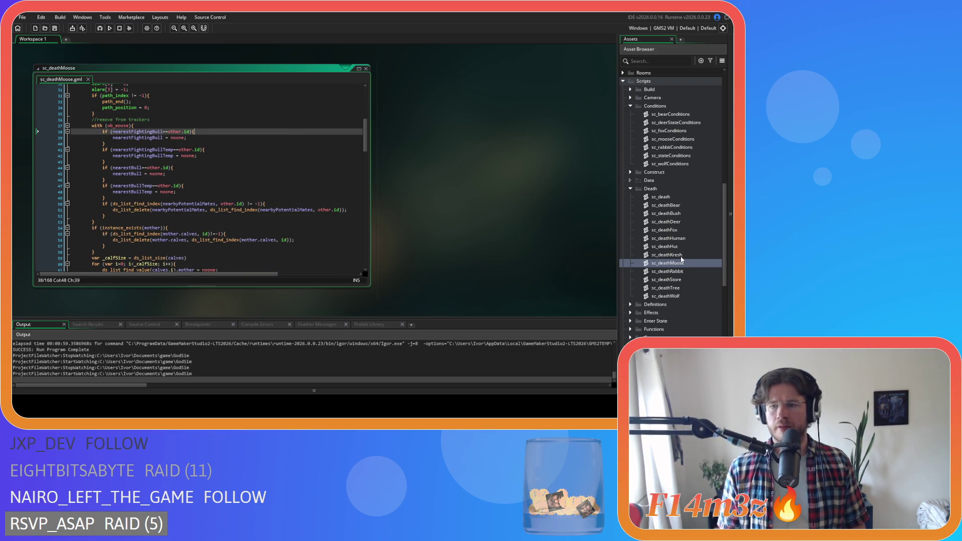
Step: Check the sc_deathHuman script with a search, then close it
double_click(677, 239)
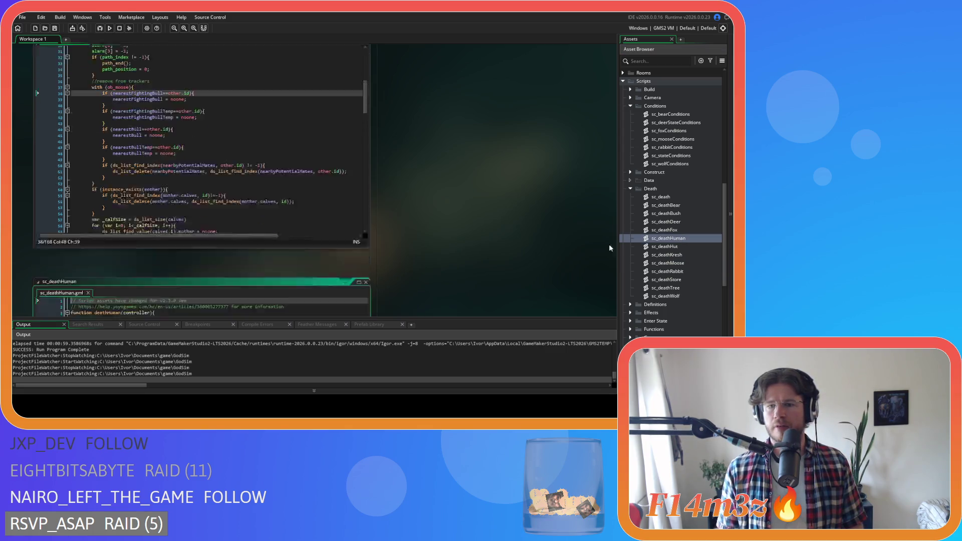
click(213, 169)
key(ctrl+f)
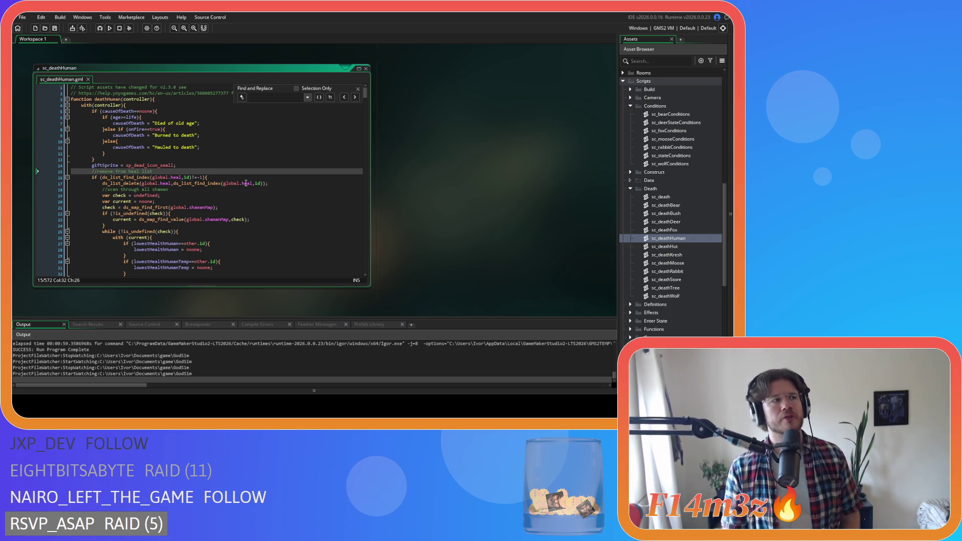
click(358, 89)
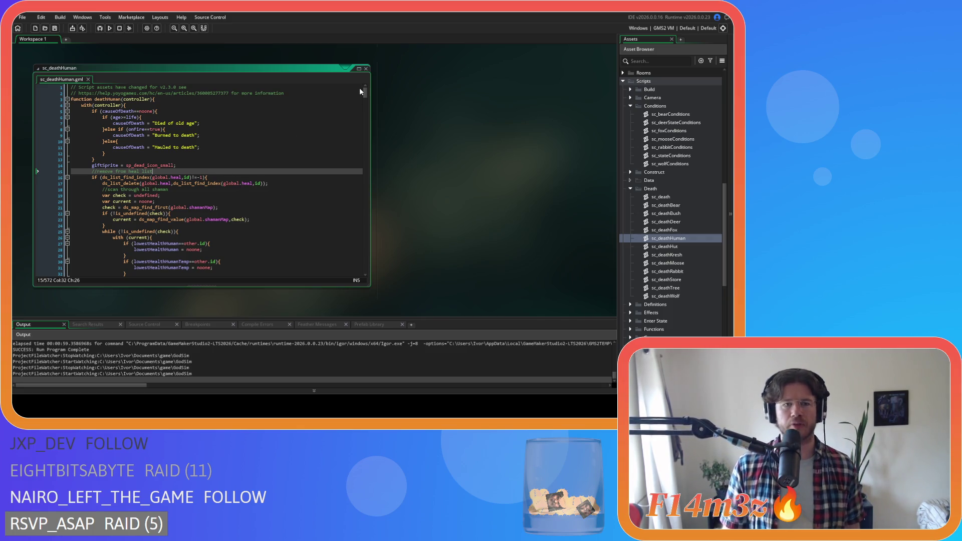
click(366, 68)
double_click(665, 230)
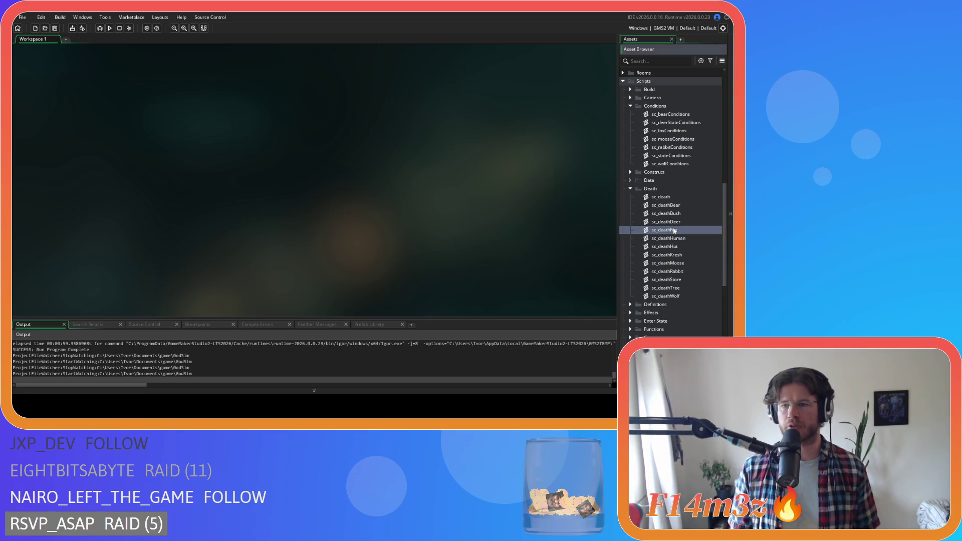
Step: Search sc_deathFox for 'combata', correcting the search term, then collapse its editor
click(268, 165)
key(ctrl+f)
text(combatatnts)
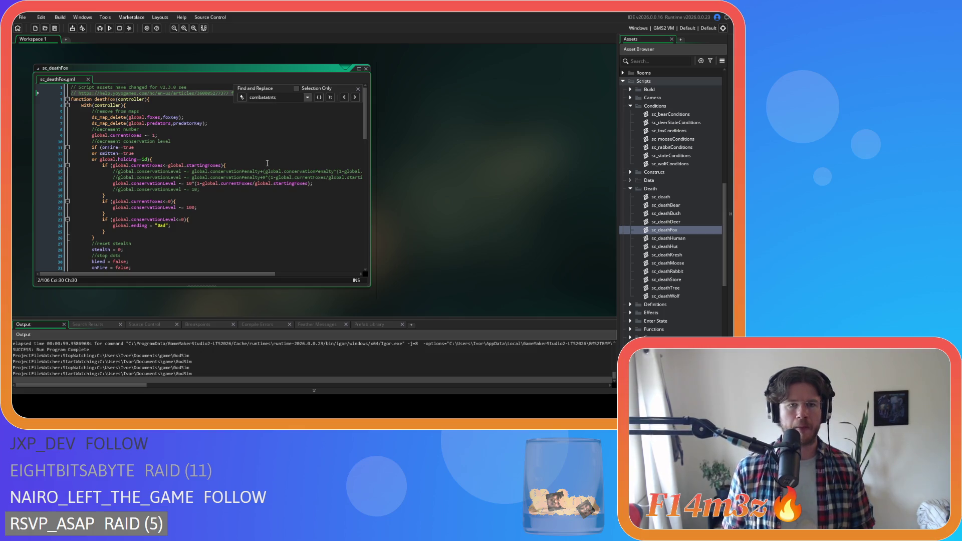
key(ctrl+a)
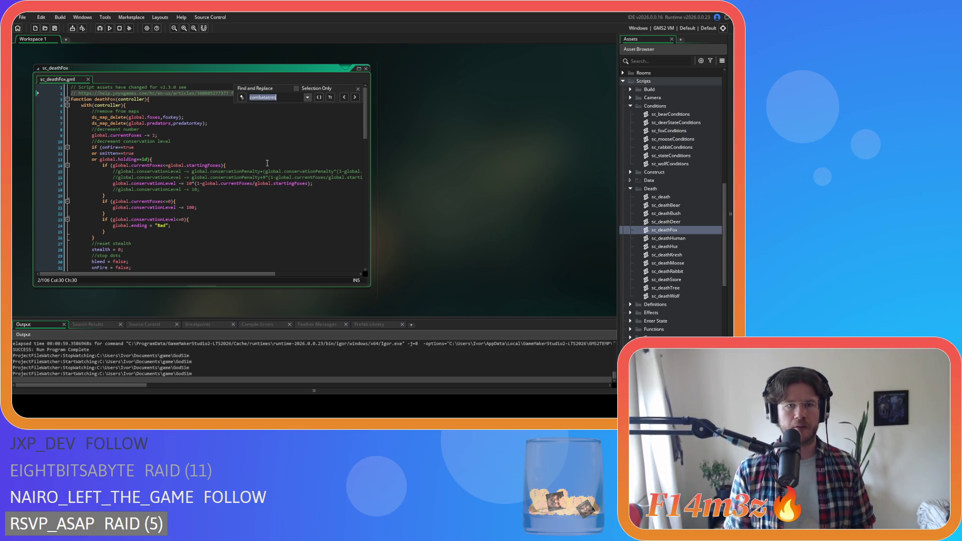
click(299, 98)
key(BackSpace)
key(BackSpace)
key(BackSpace)
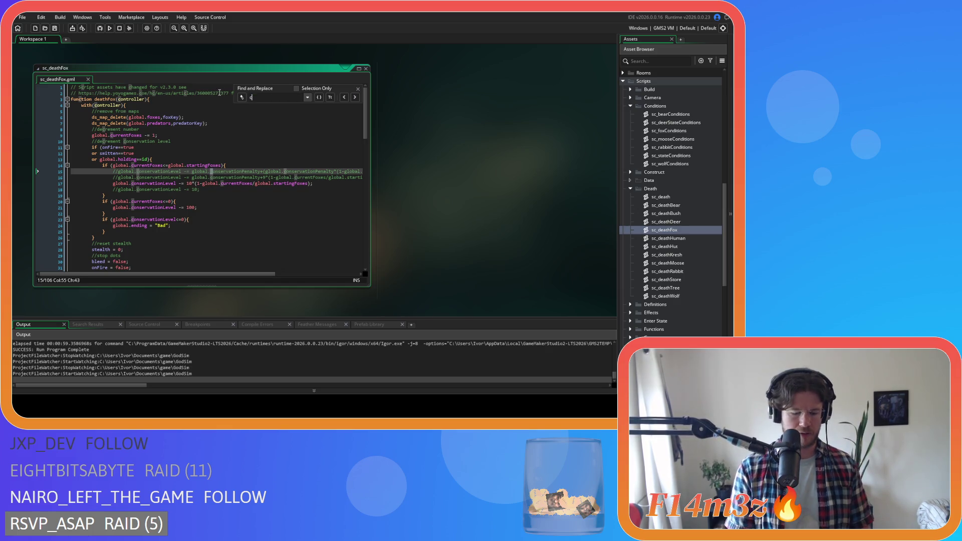
text(ombatants)
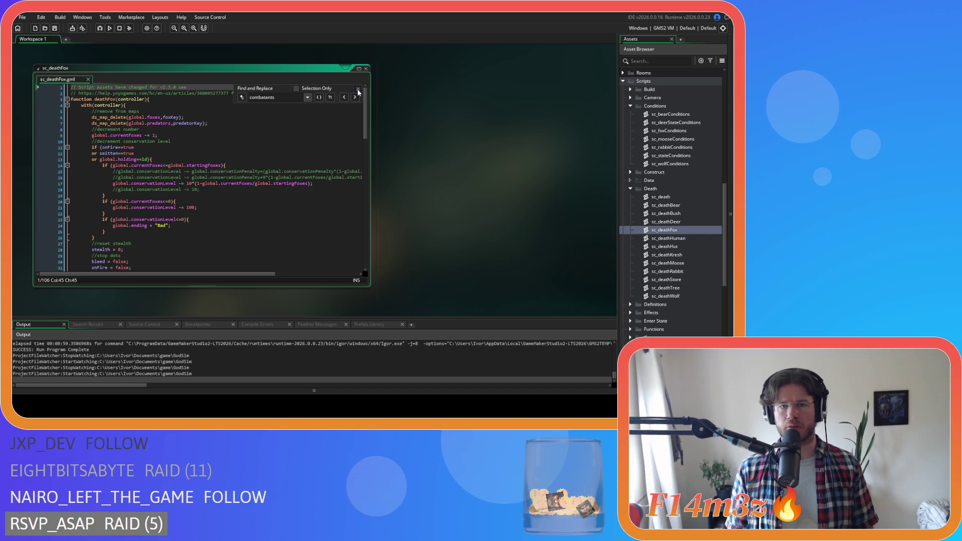
double_click(350, 69)
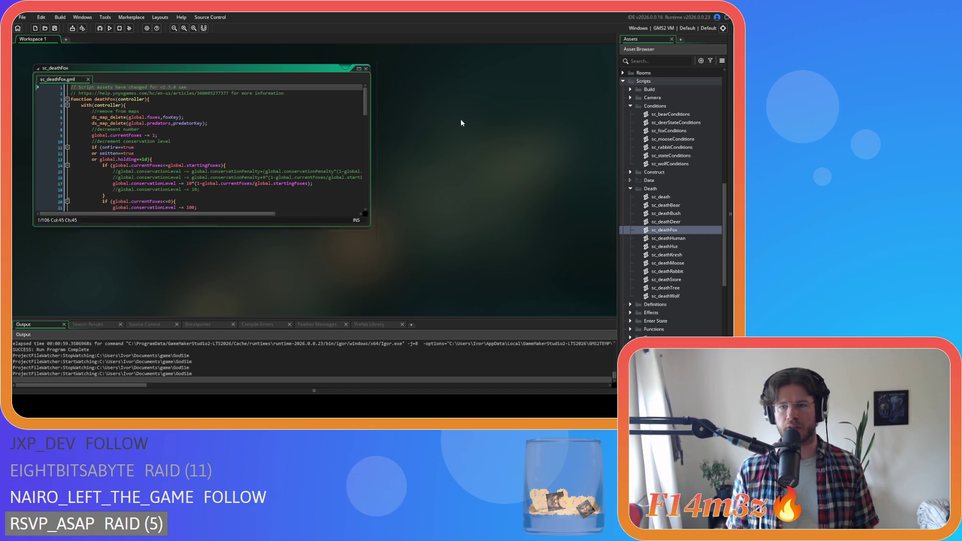
Step: Search sc_deathDeer for 'combatants', collapse it, and open sc_deathBear
double_click(687, 221)
click(247, 149)
key(ctrl+f)
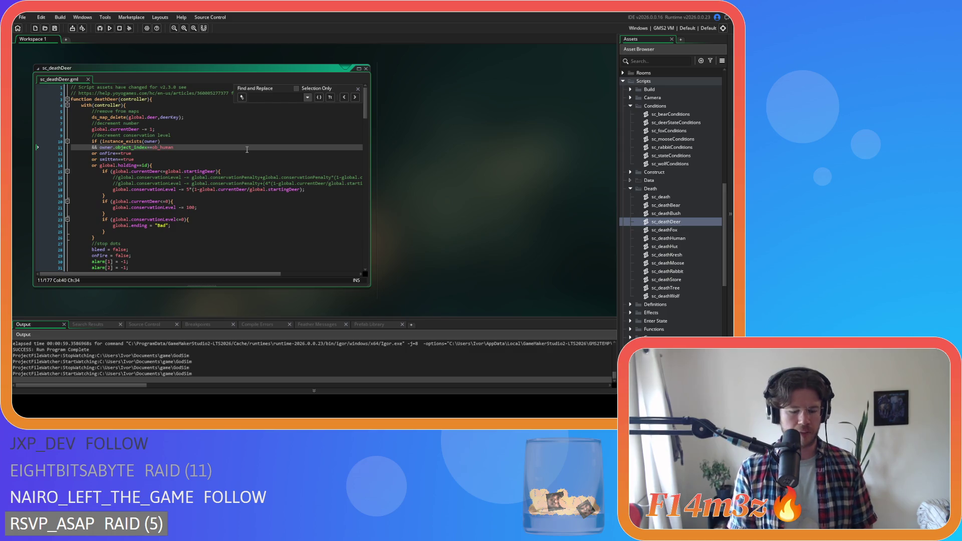
text(combatants)
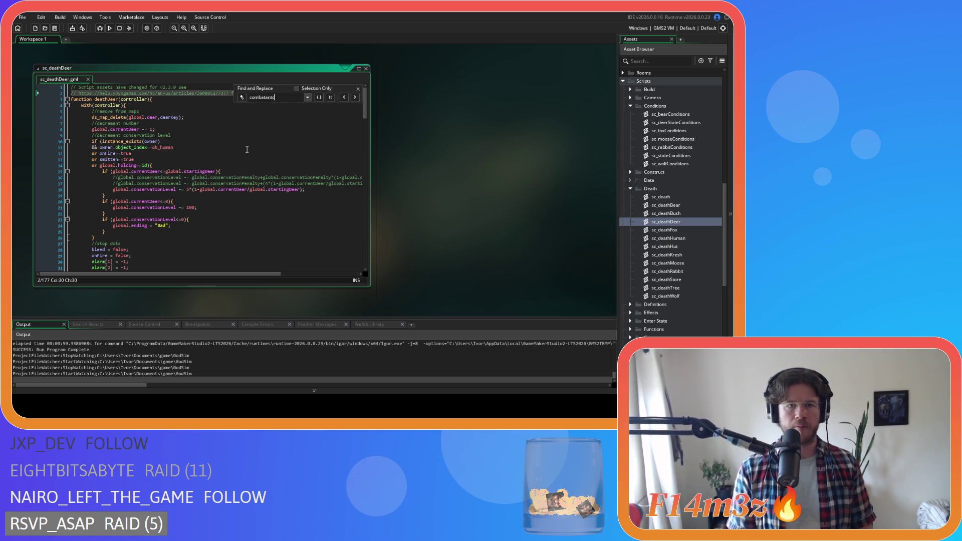
key(Escape)
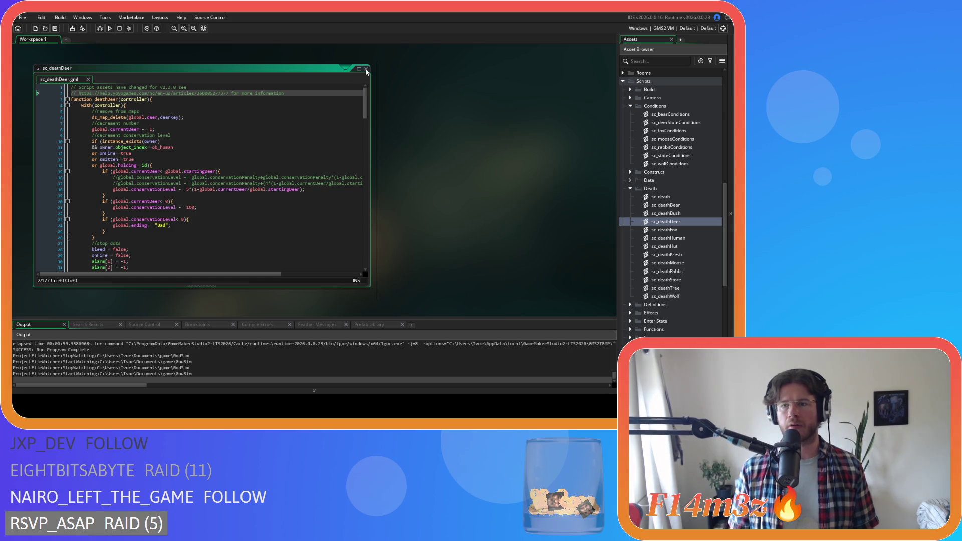
double_click(351, 69)
double_click(667, 205)
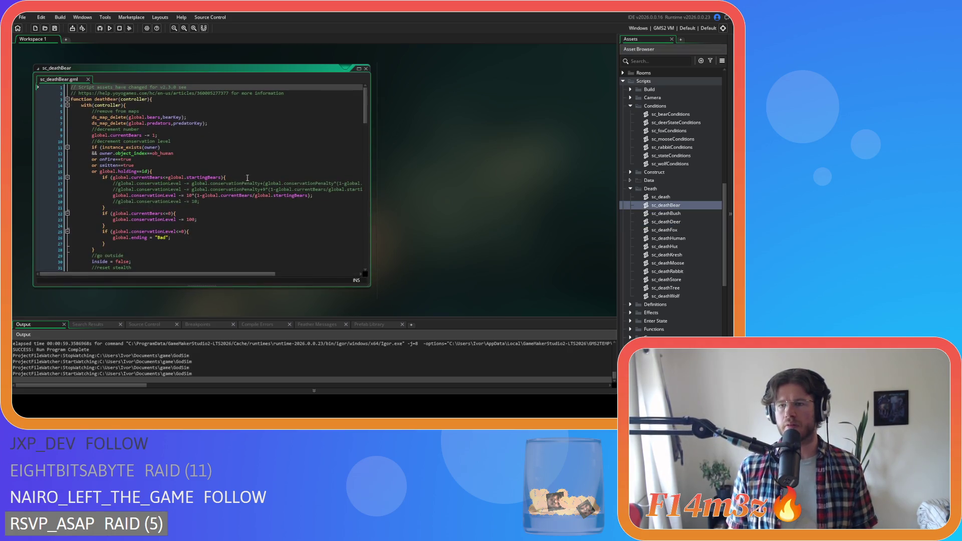
Step: Find 'combatants' in sc_deathBear, delete its list-removal block (lines 44–47), and close the script
click(236, 176)
key(ctrl+f)
text(combatants)
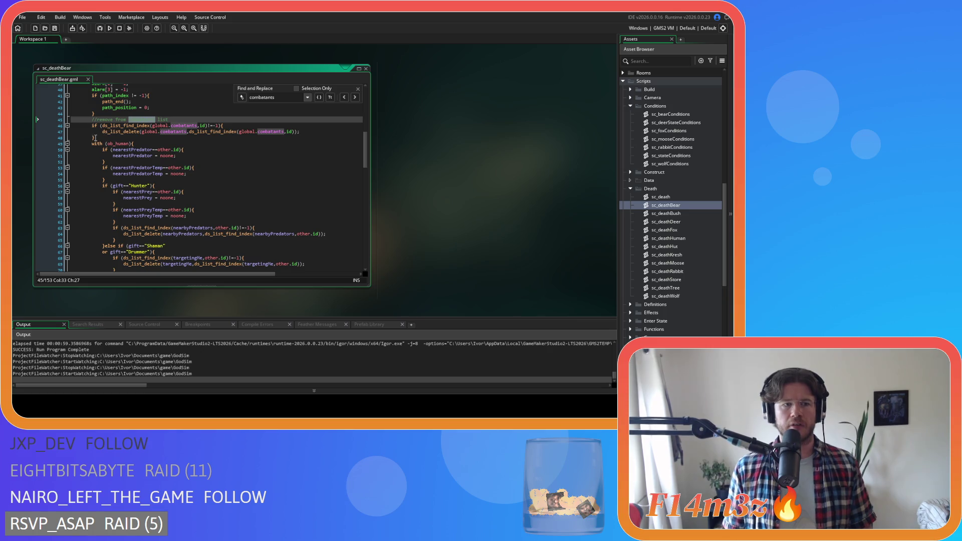
drag(98, 139, 71, 113)
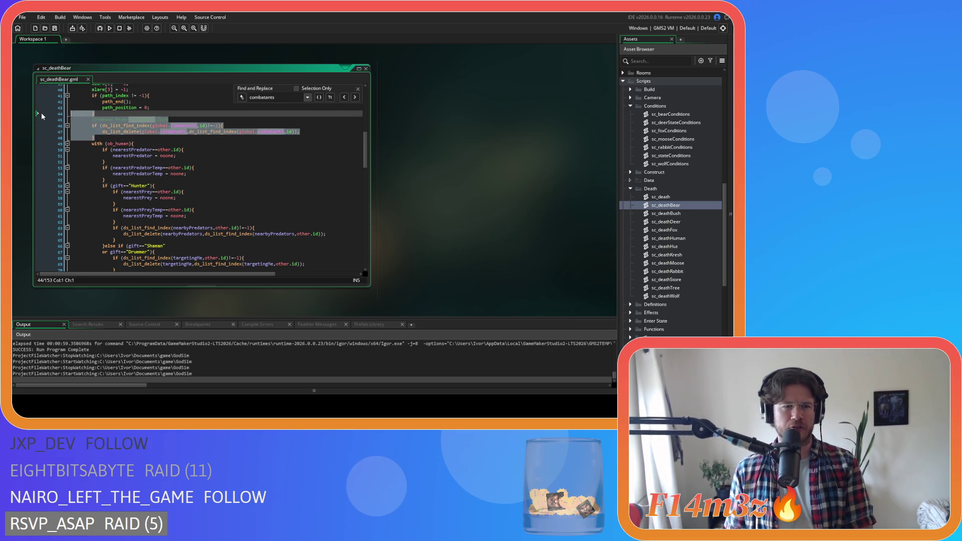
key(BackSpace)
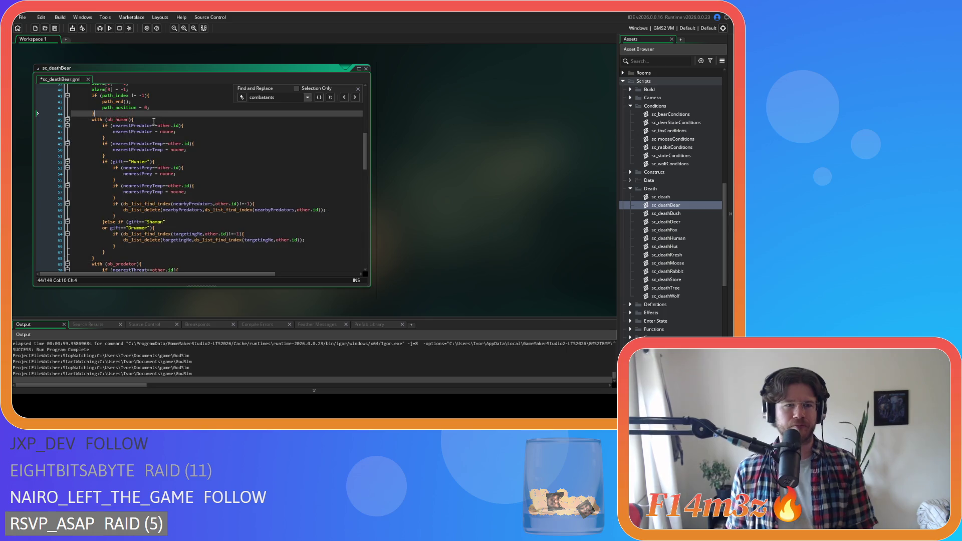
key(ctrl+z)
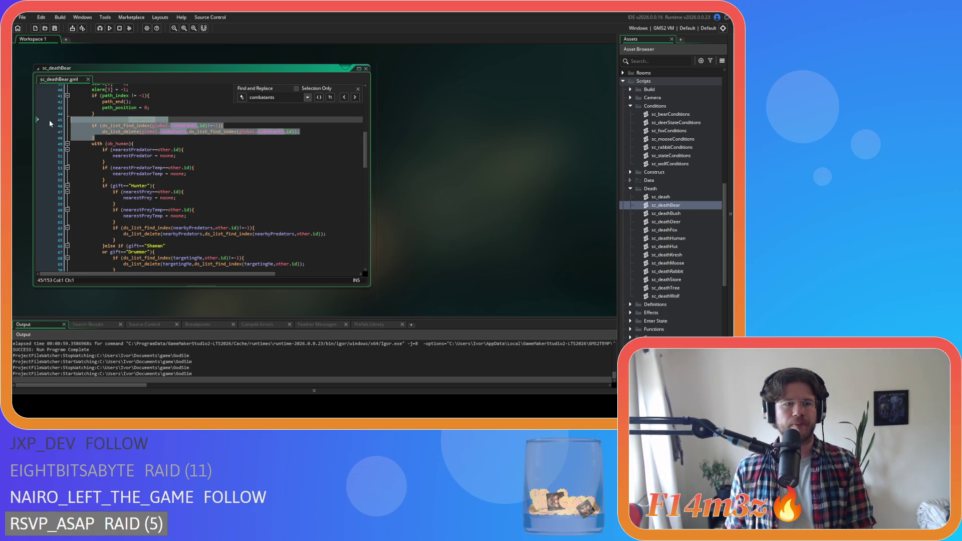
key(BackSpace)
click(181, 131)
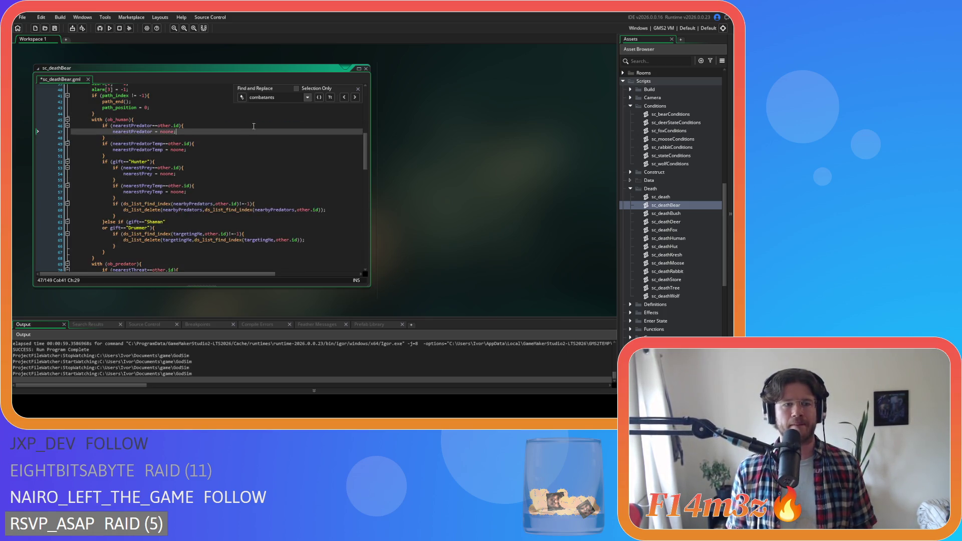
click(358, 88)
click(366, 68)
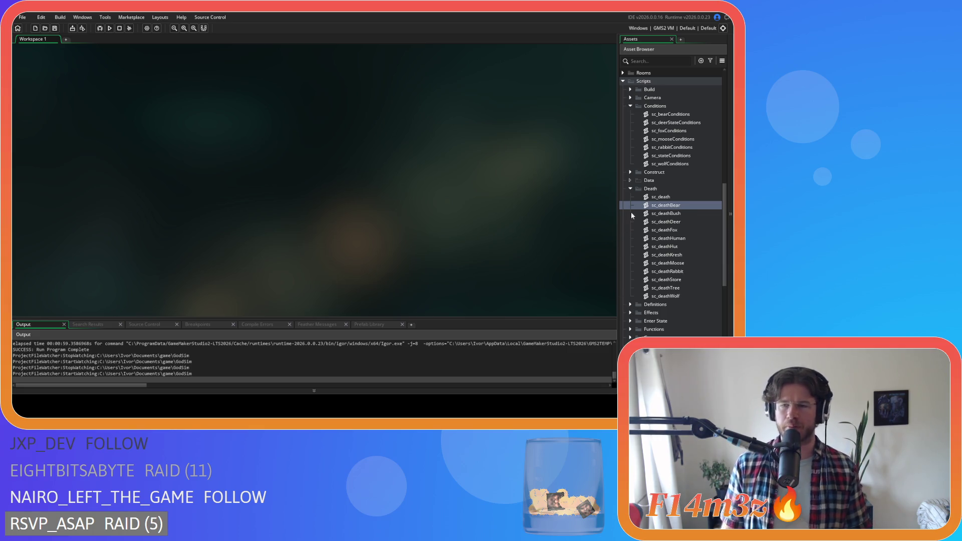
Step: Collapse the Death folder, scroll up to Predators, and open ob_wolf, then ob_bear
click(630, 189)
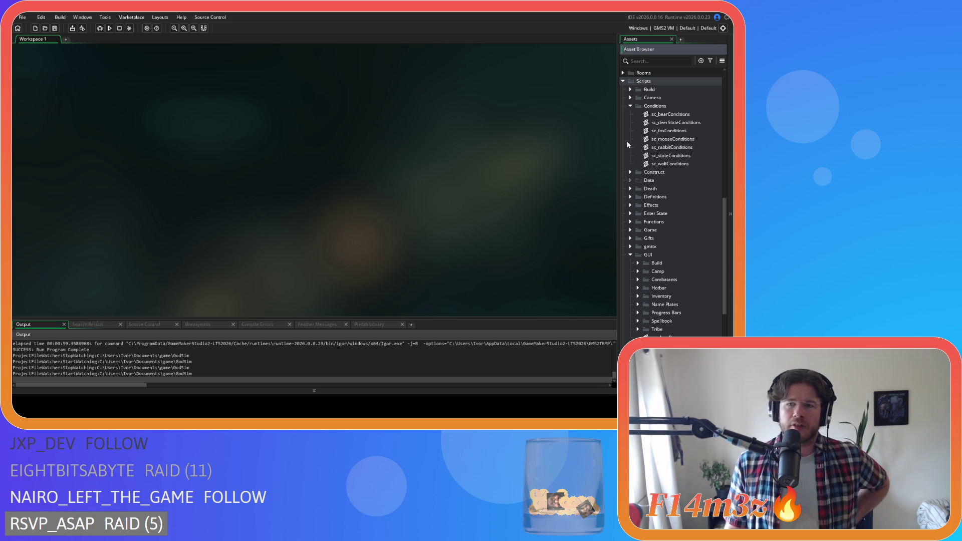
scroll(638, 92, up, 5)
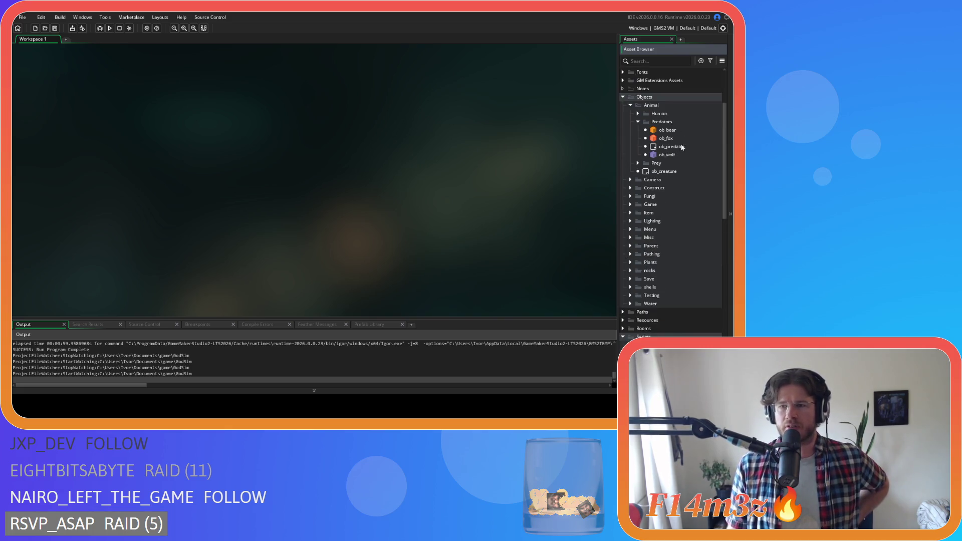
double_click(677, 155)
double_click(677, 130)
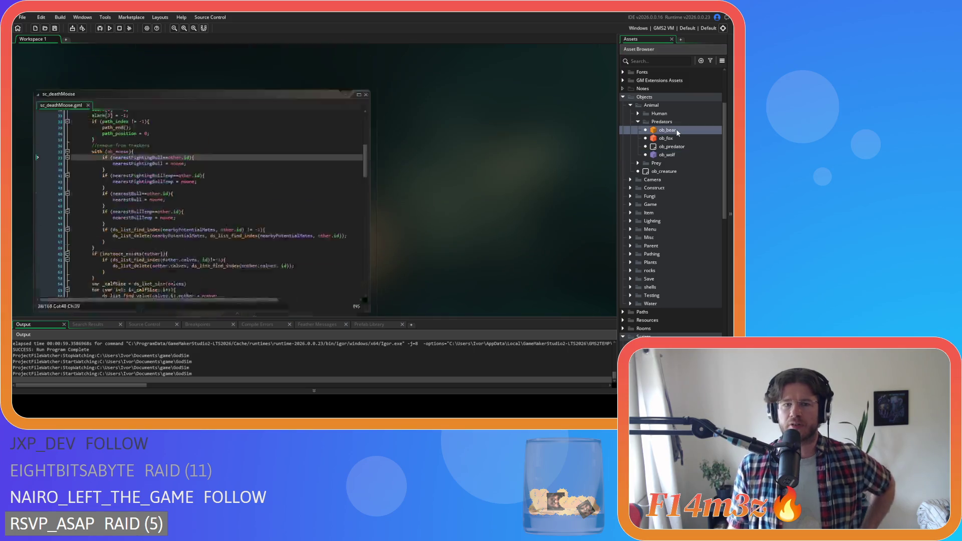
Step: Switch ob_bear to its Create event code and search for 'global.combatants'
click(415, 148)
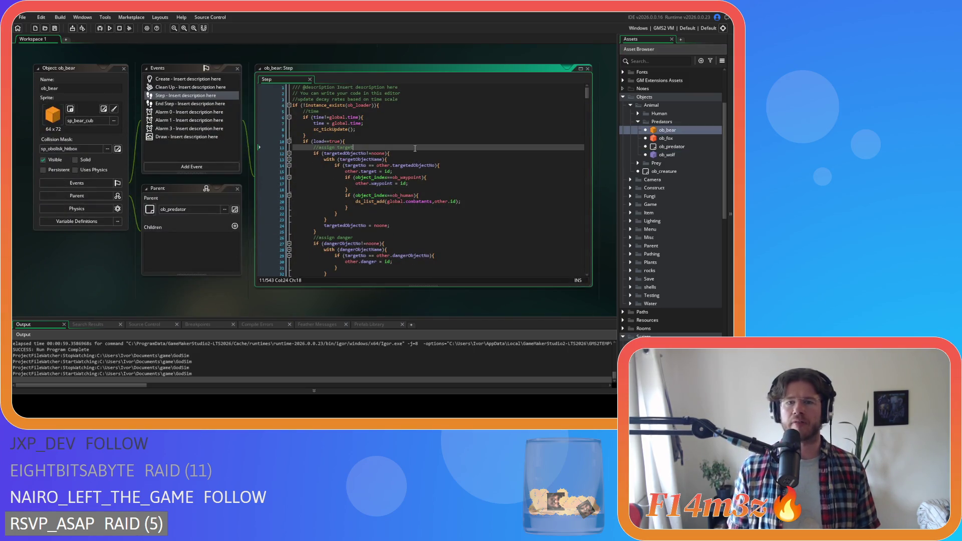
key(ctrl+f)
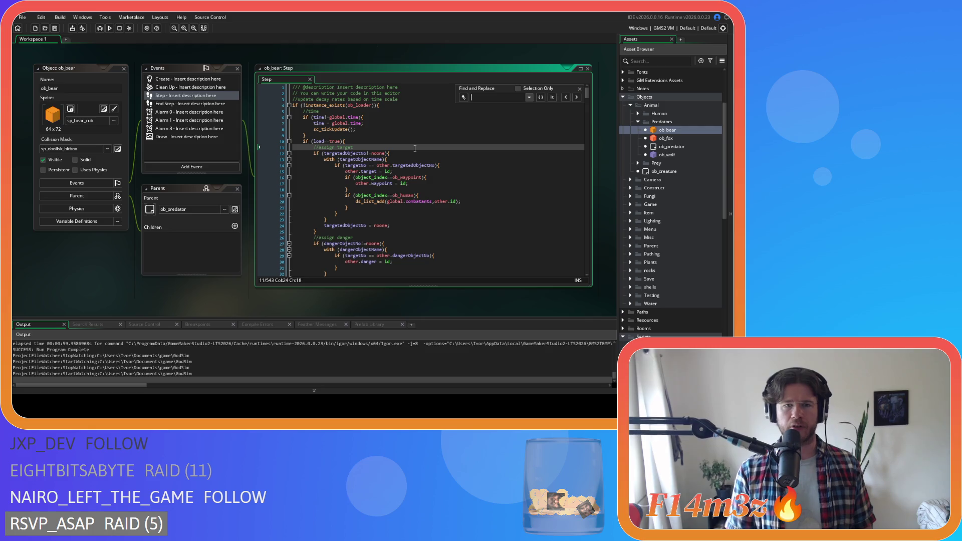
click(220, 78)
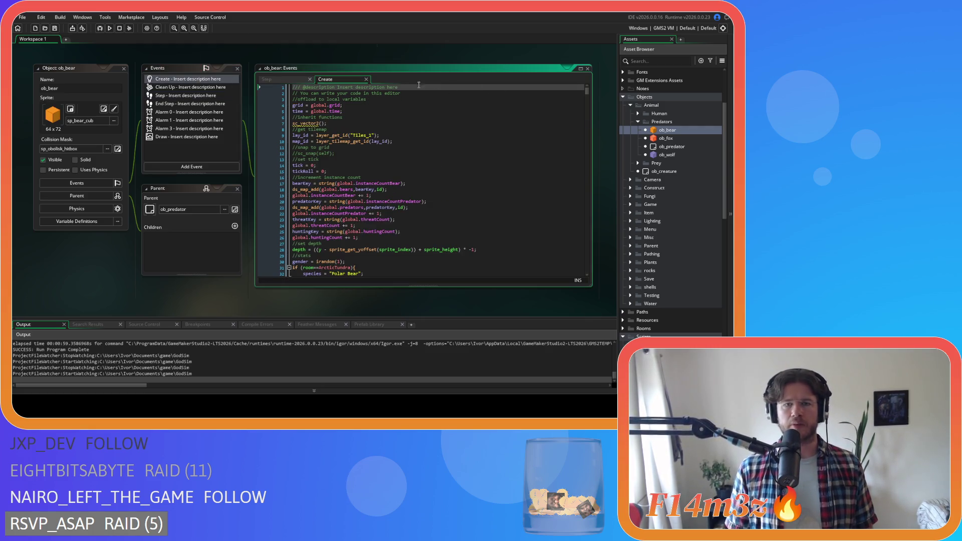
click(273, 80)
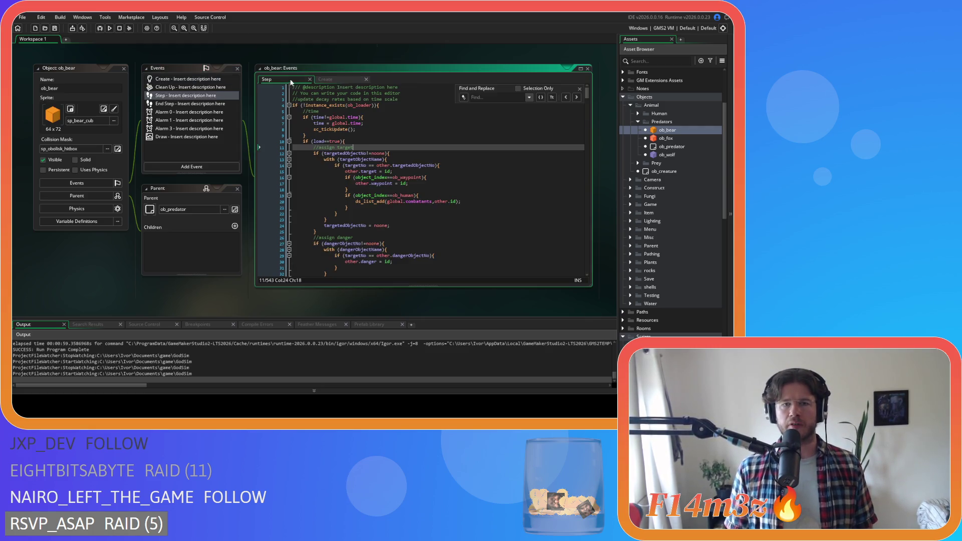
click(344, 80)
click(412, 135)
key(ctrl+f)
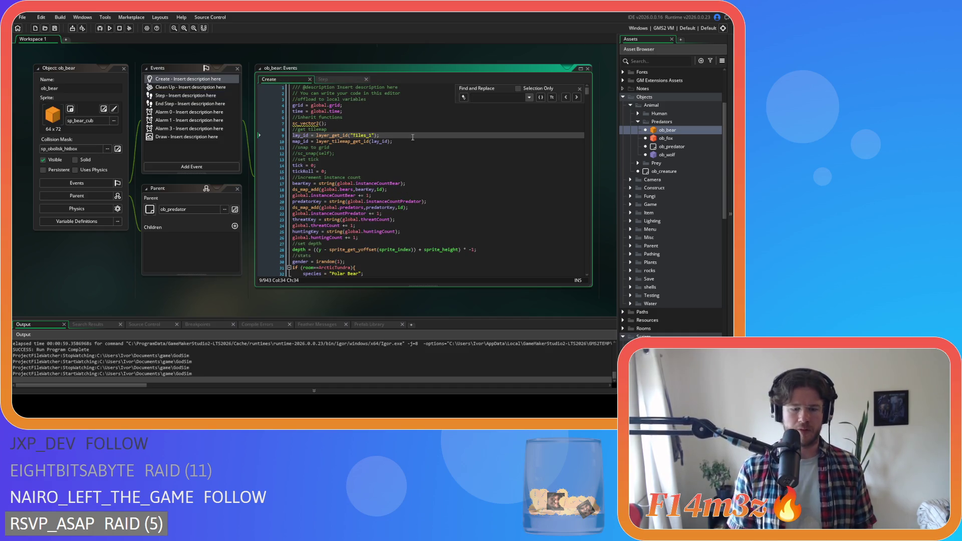
text(global.combatants)
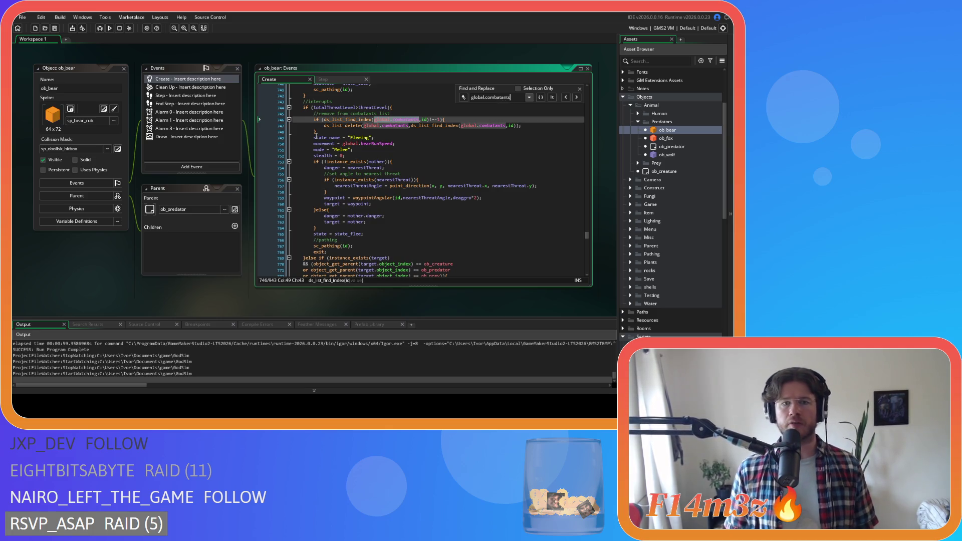
Step: Delete the three global.combatants removal blocks from ob_bear's Create code
drag(323, 132, 259, 114)
key(Delete)
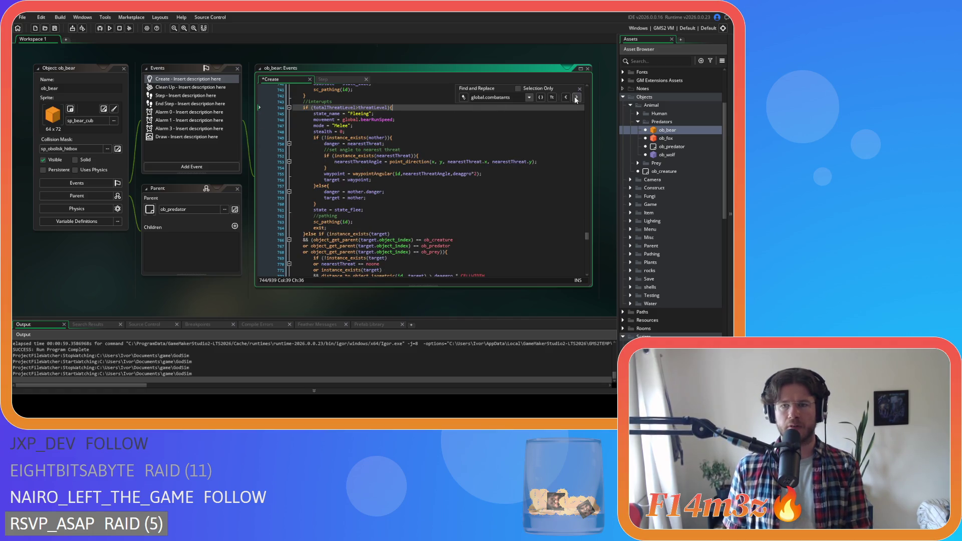
click(576, 97)
drag(327, 132, 414, 107)
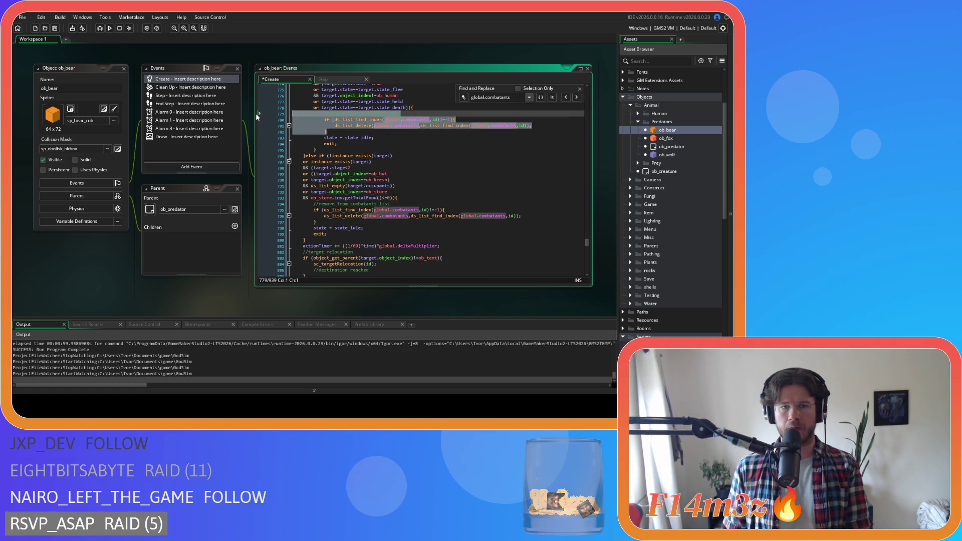
key(Delete)
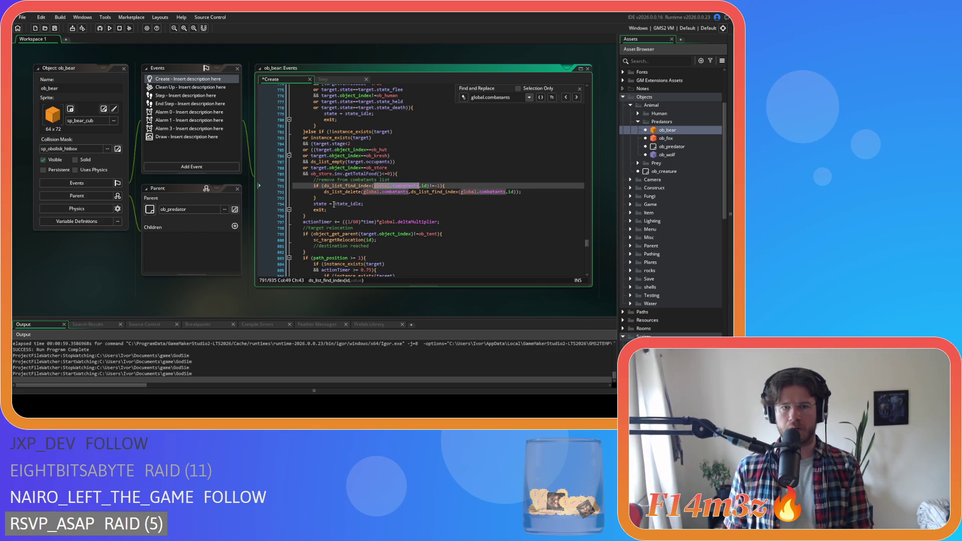
drag(317, 198, 260, 186)
key(Delete)
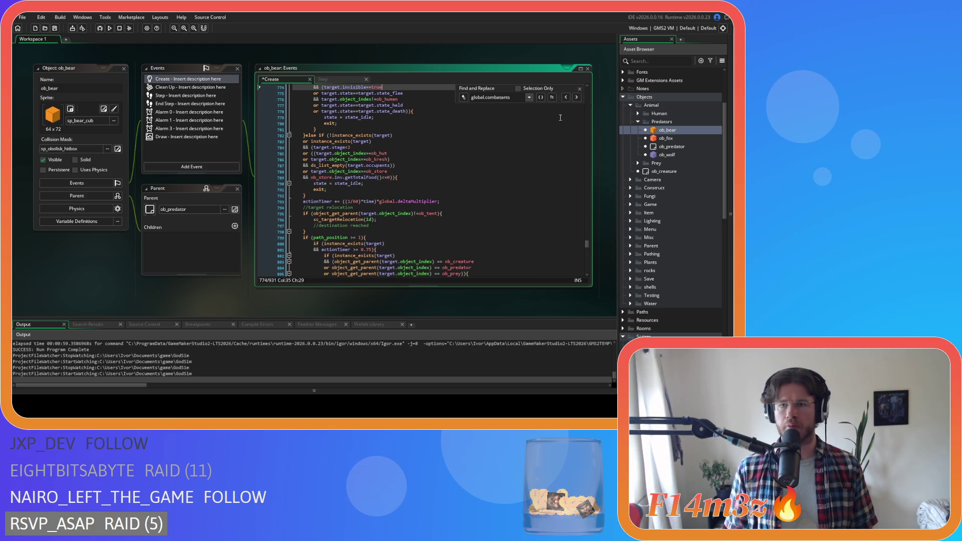
click(580, 88)
click(568, 100)
double_click(666, 139)
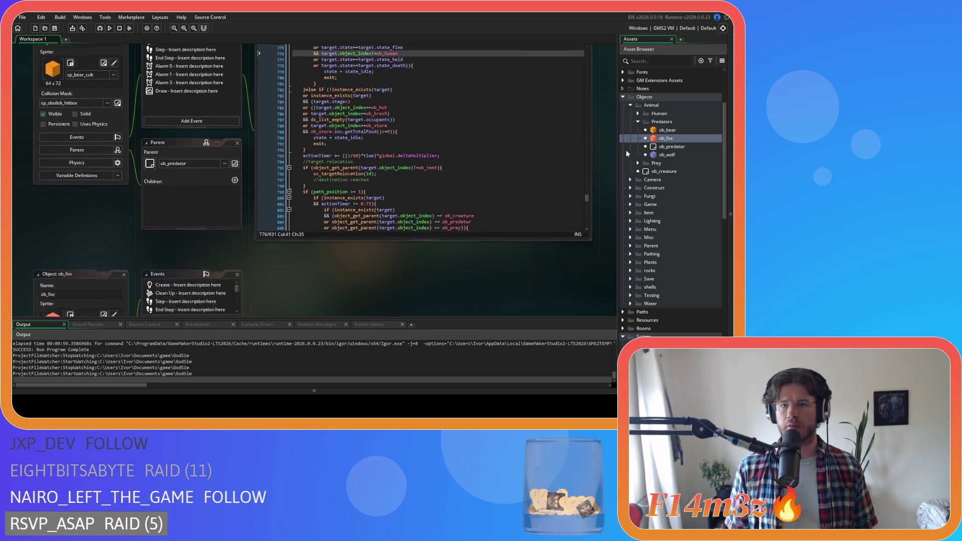
Step: Search ob_fox's Create code for '.combatants', then close the ob_fox editor
double_click(176, 85)
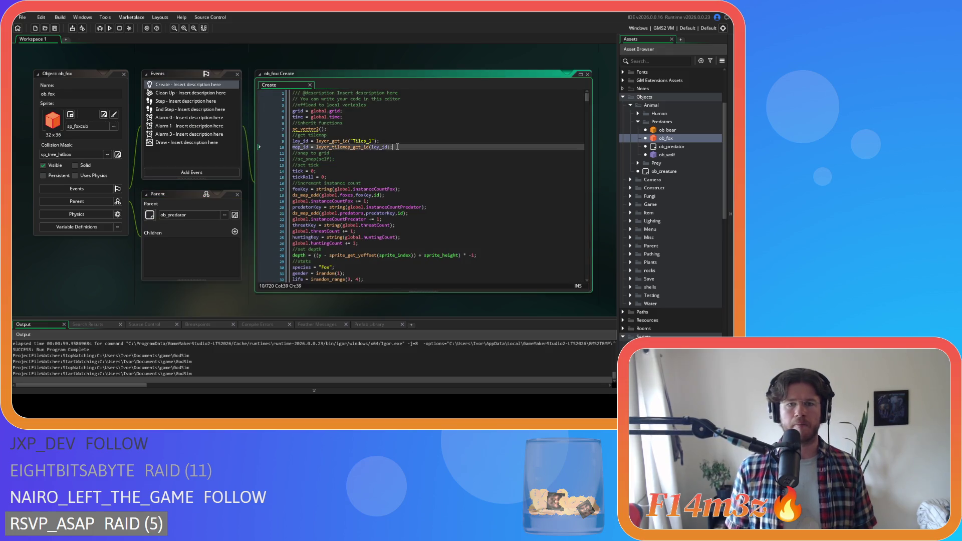
key(ctrl+f)
text(global.combant)
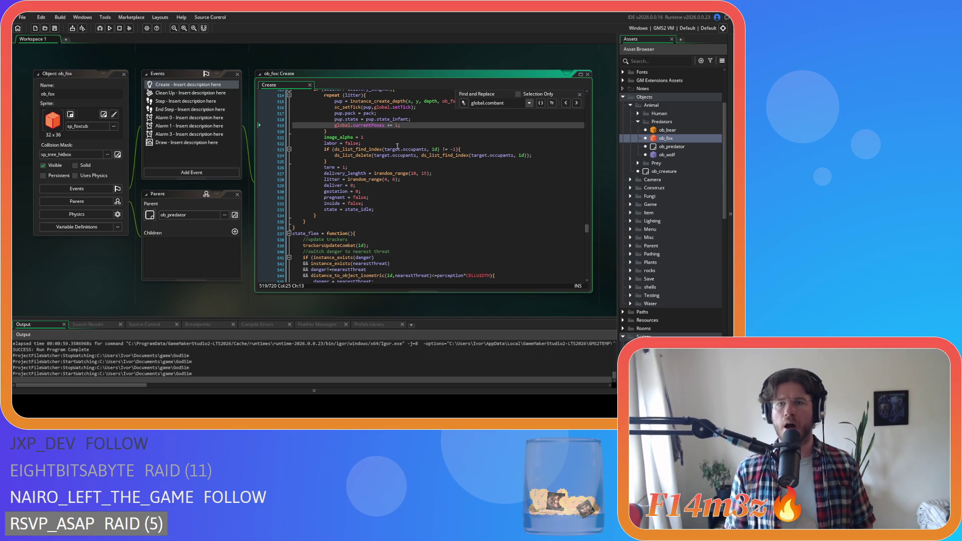
key(BackSpace)
text(ants)
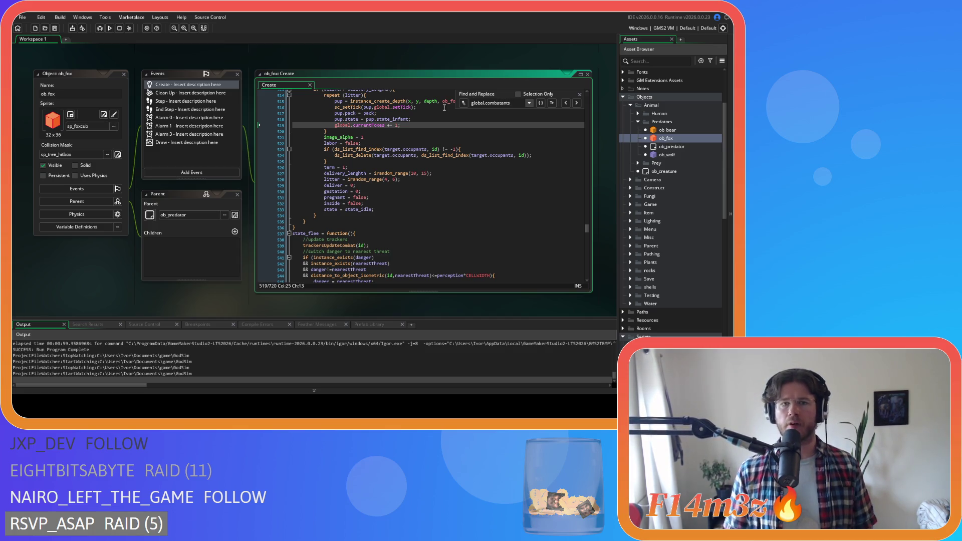
key(Escape)
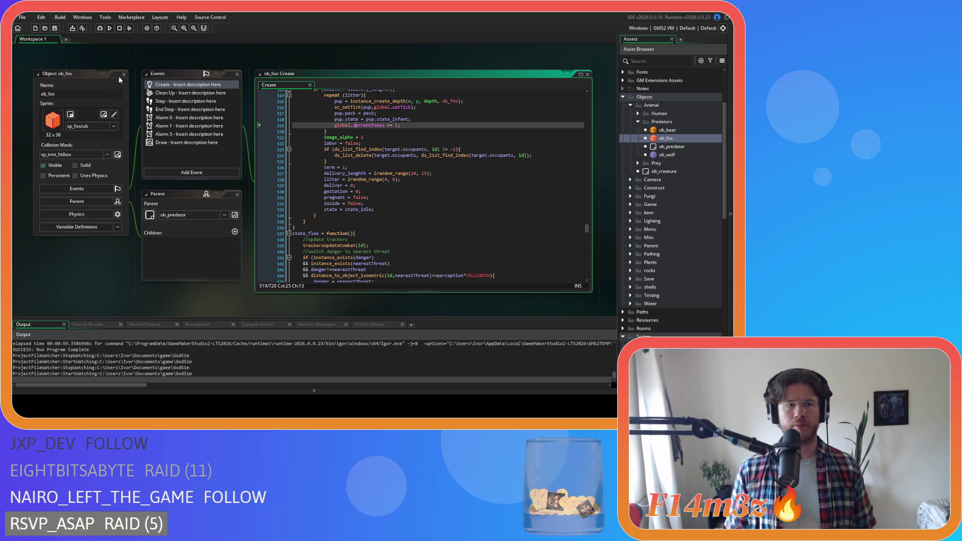
click(124, 74)
Step: Look over ob_wolf's Create code, then open ob_moose's Create event from the Prey folder
click(663, 155)
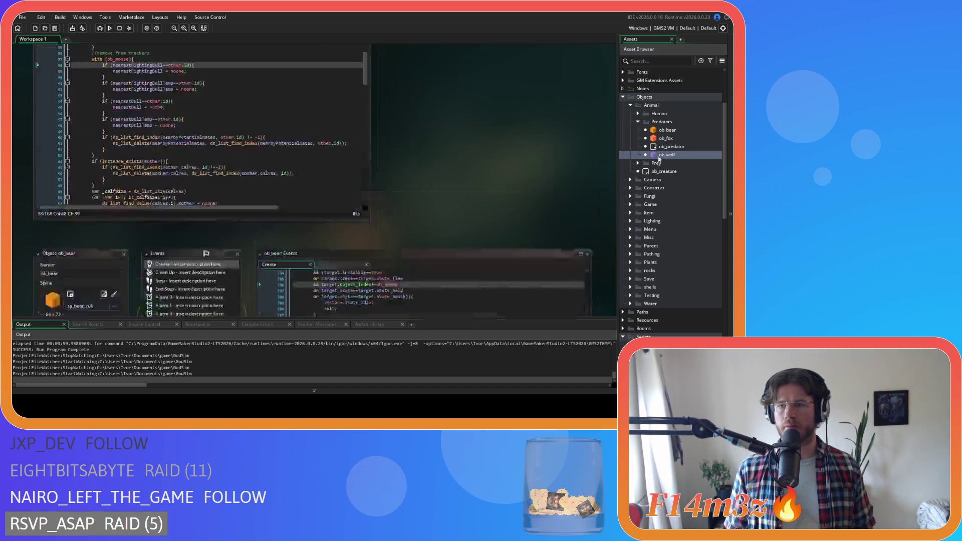
click(421, 161)
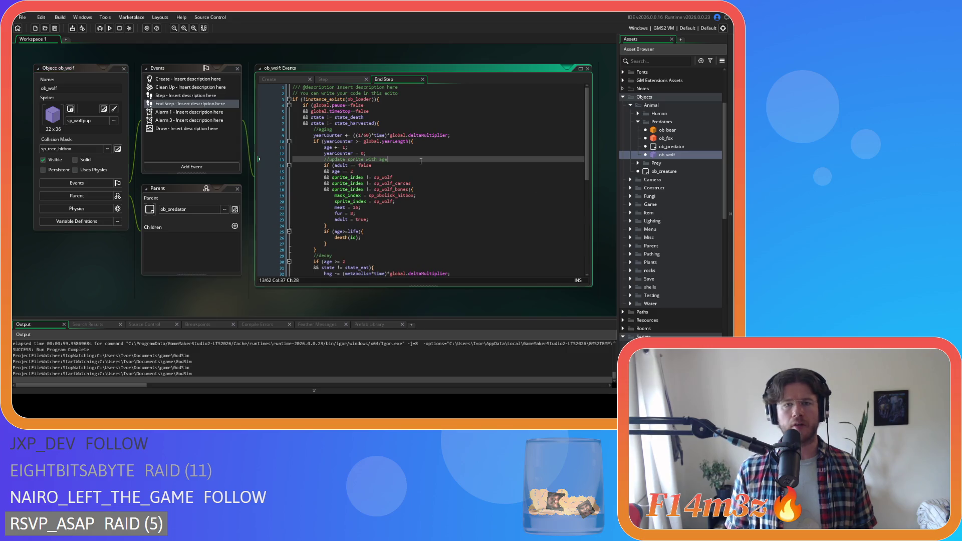
click(271, 79)
click(400, 136)
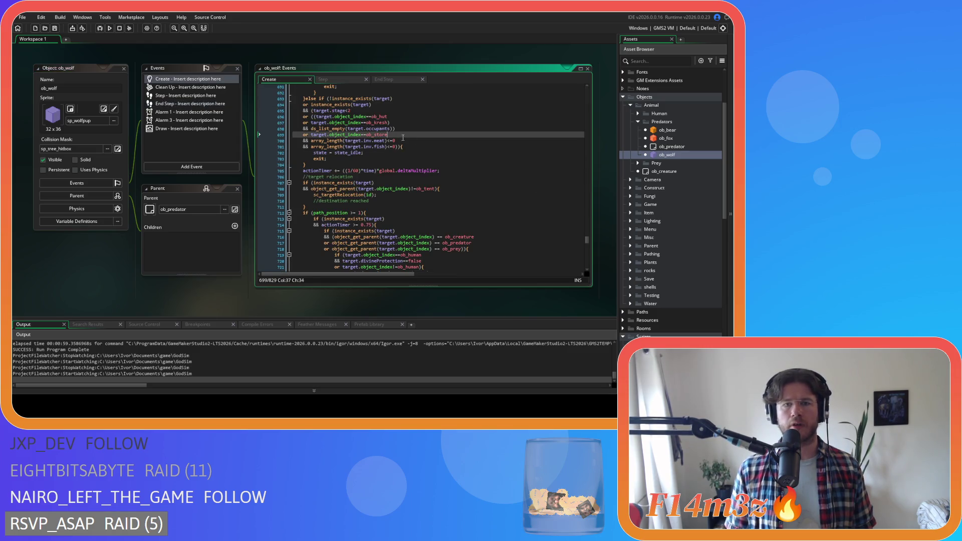
click(638, 163)
double_click(669, 180)
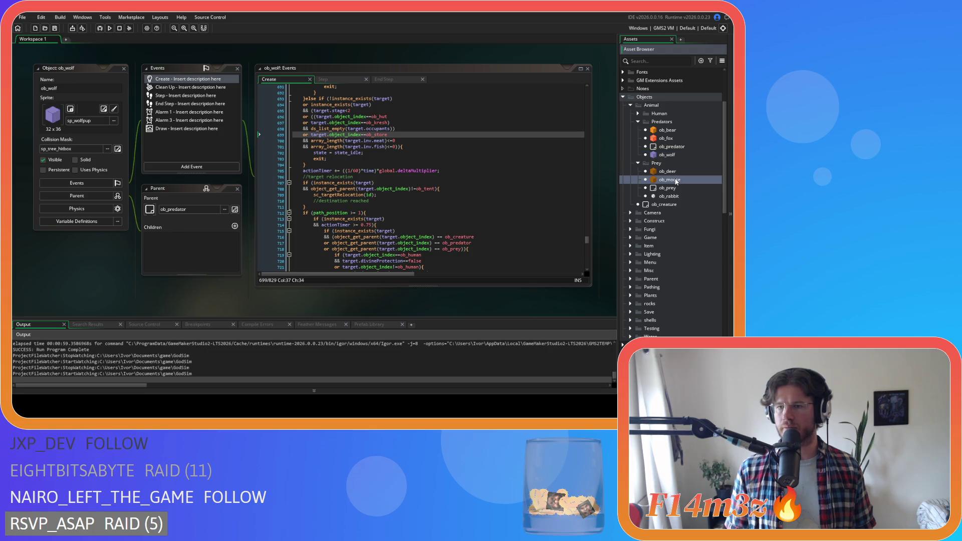
double_click(180, 85)
Step: Delete ob_moose's three global.combatants removal blocks (near lines 463 and 476) and save
click(364, 124)
key(ctrl+f)
text(globa)
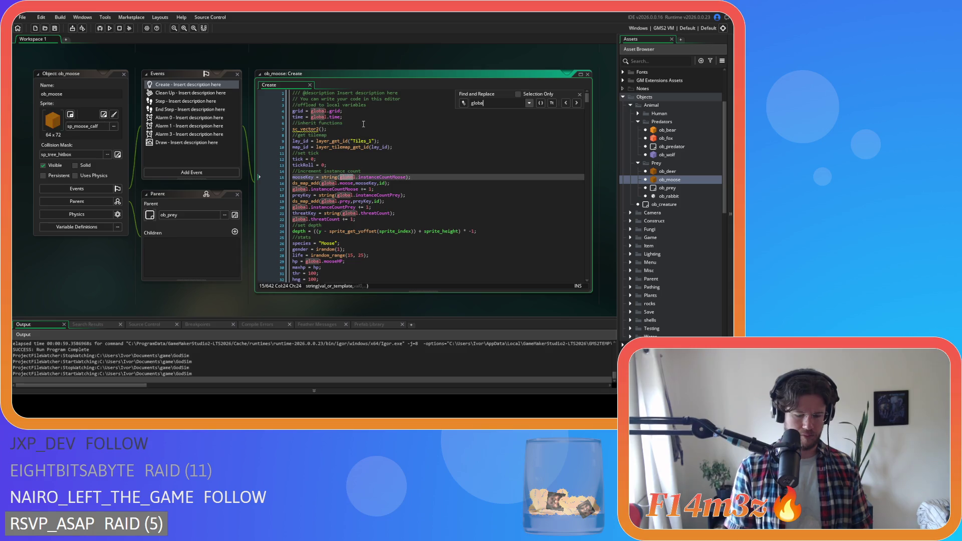
text(l.combatants)
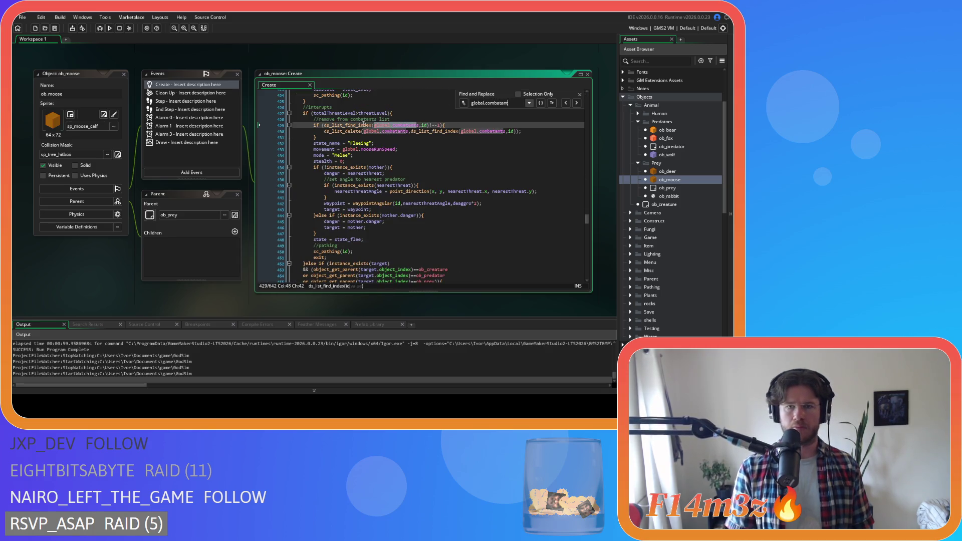
drag(329, 139, 401, 113)
key(BackSpace)
click(582, 106)
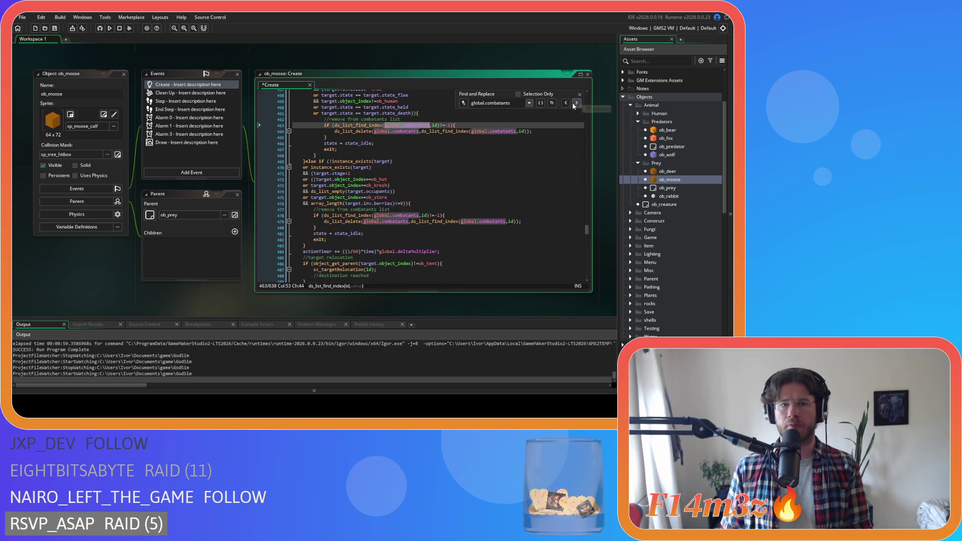
drag(328, 137, 267, 125)
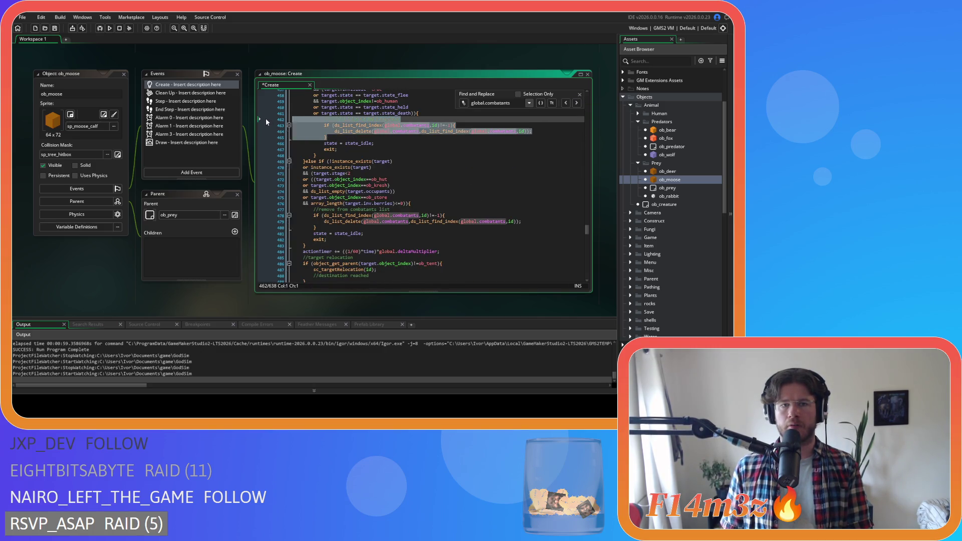
key(BackSpace)
mouse_move(316, 203)
mouse_down()
mouse_move(292, 198)
mouse_move(327, 185)
mouse_up()
key(BackSpace)
key(BackSpace)
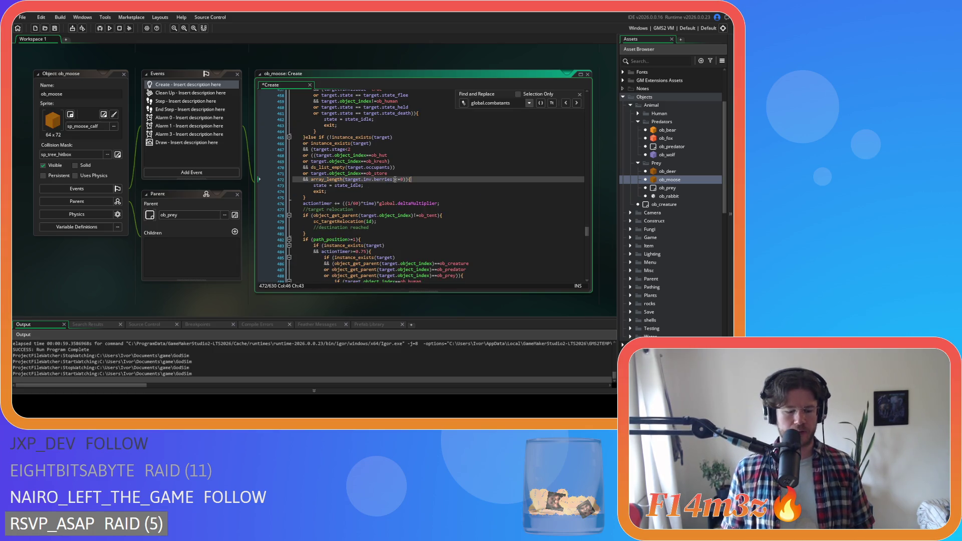
key(ctrl+s)
Step: Close the search bar and review the edited exit branch at line 464
click(580, 94)
click(447, 168)
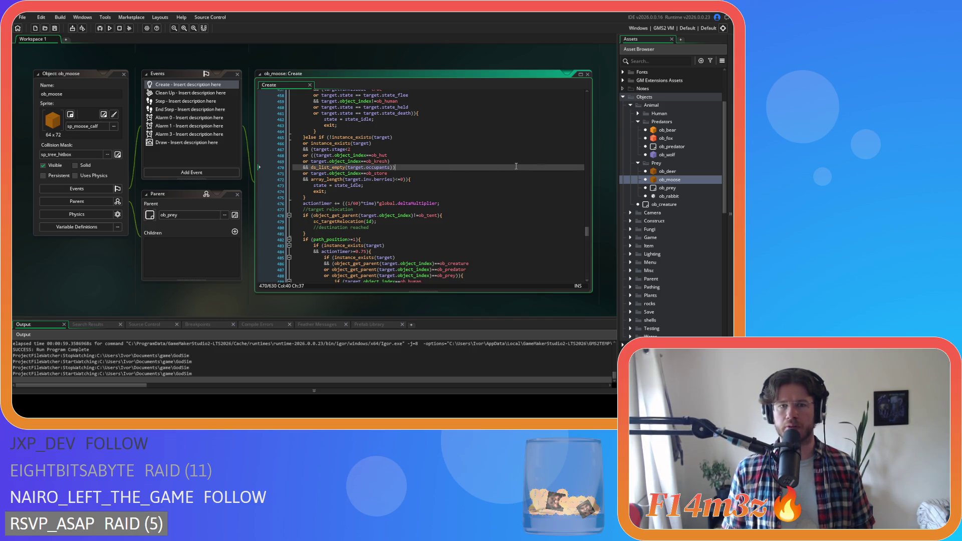
click(461, 132)
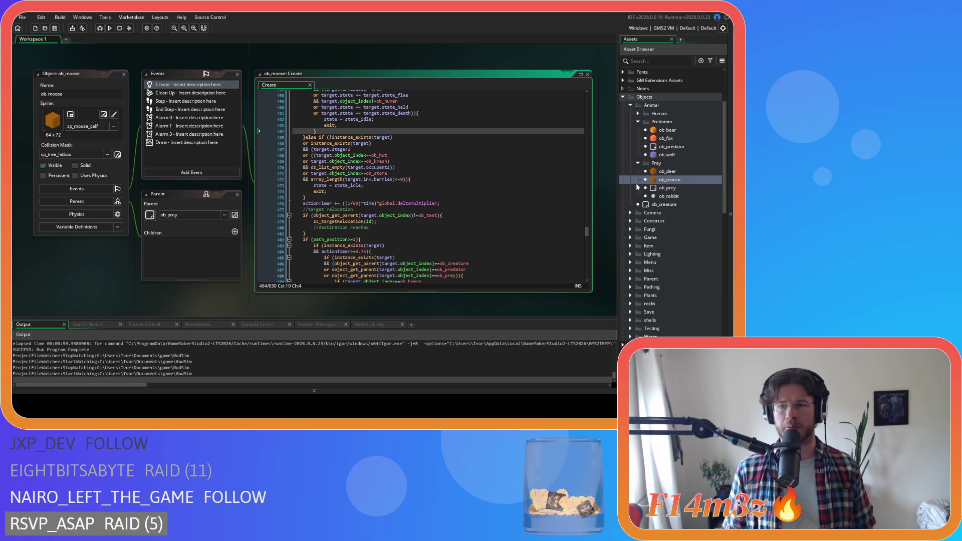
double_click(671, 196)
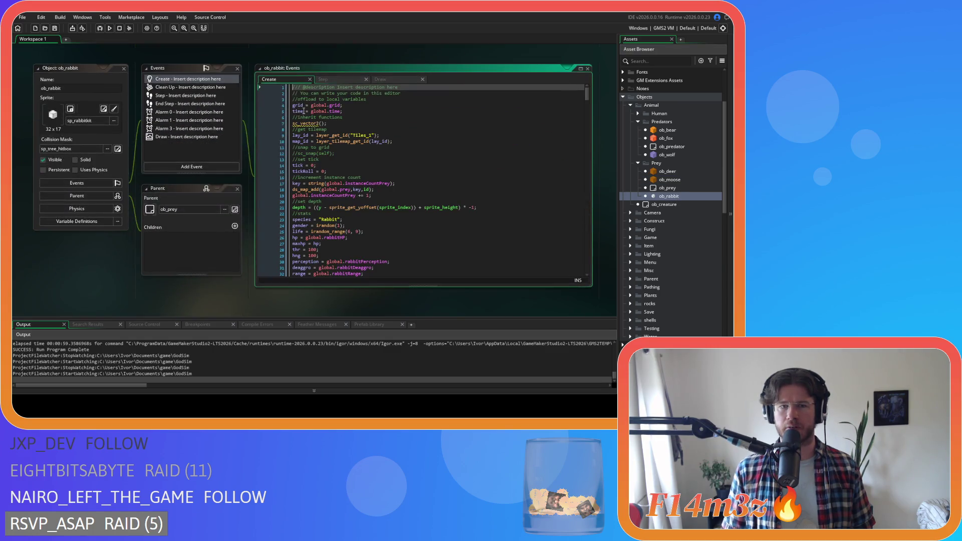
Step: Search ob_rabbit's and ob_deer's Create code for 'global.combat'
click(390, 135)
key(ctrl+f)
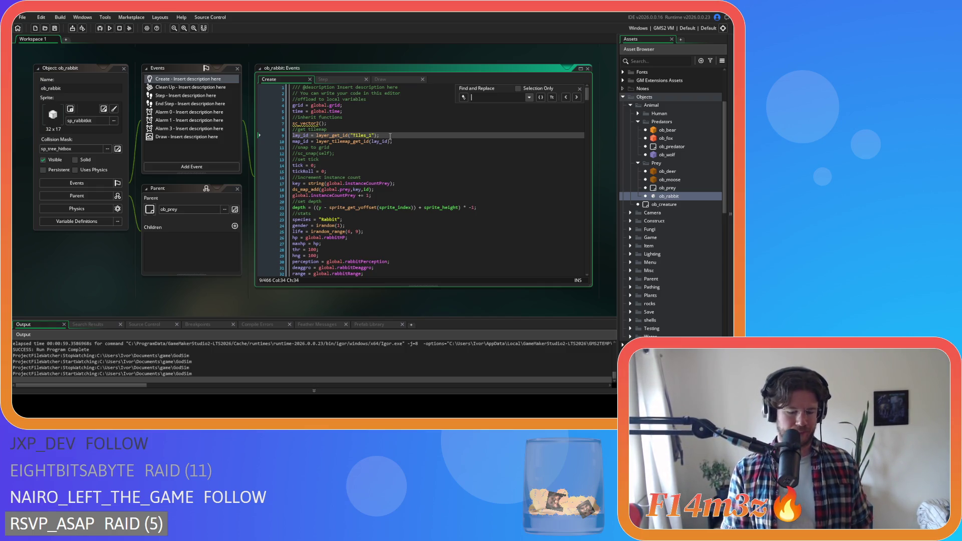
text(global.c)
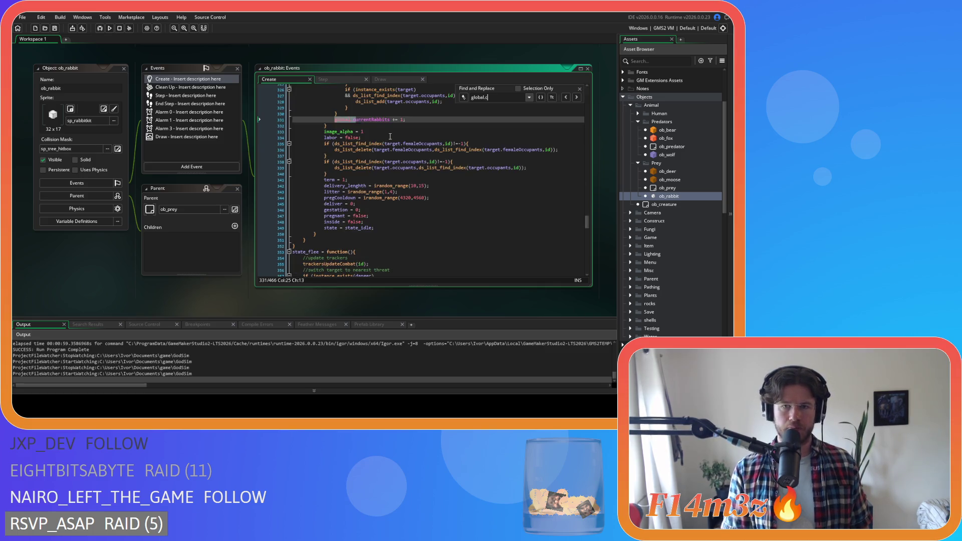
text(ombat)
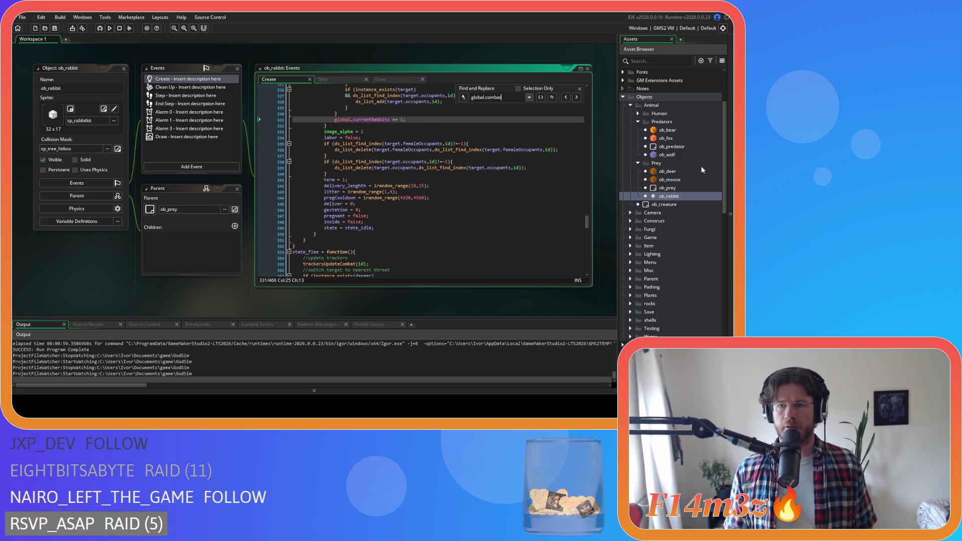
double_click(702, 171)
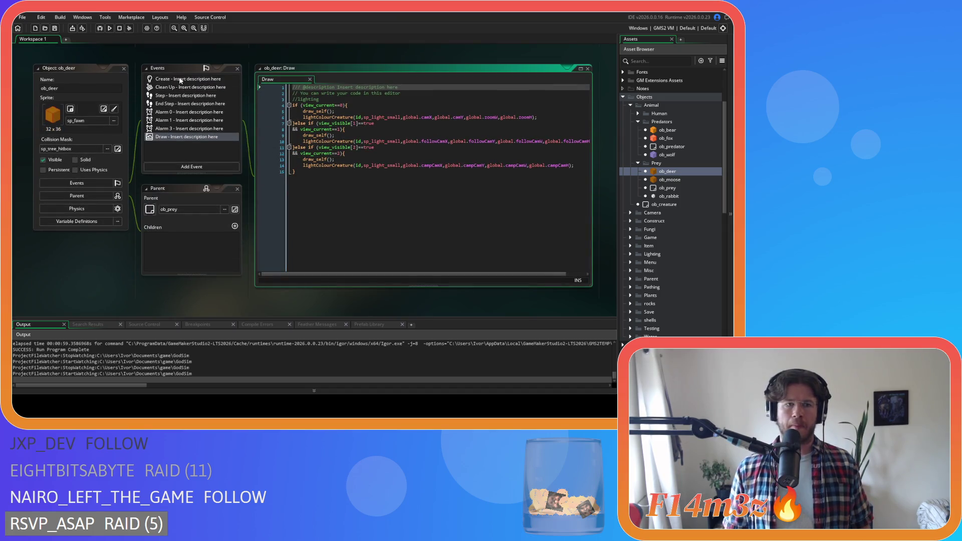
click(181, 81)
click(403, 136)
key(ctrl+f)
text(global.combat)
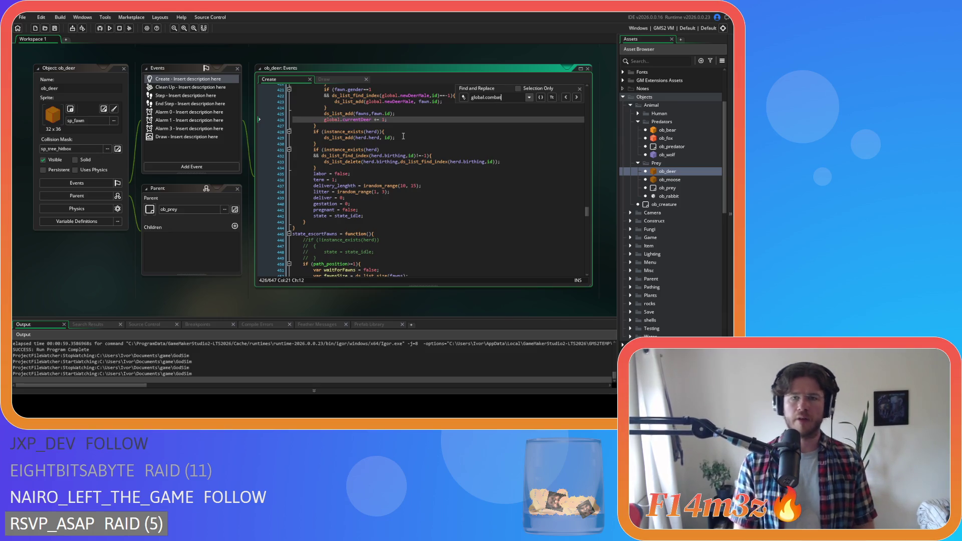
Step: Close all open editor windows with the workspace's Windows > Close All
right_click(68, 260)
mouse_move(85, 272)
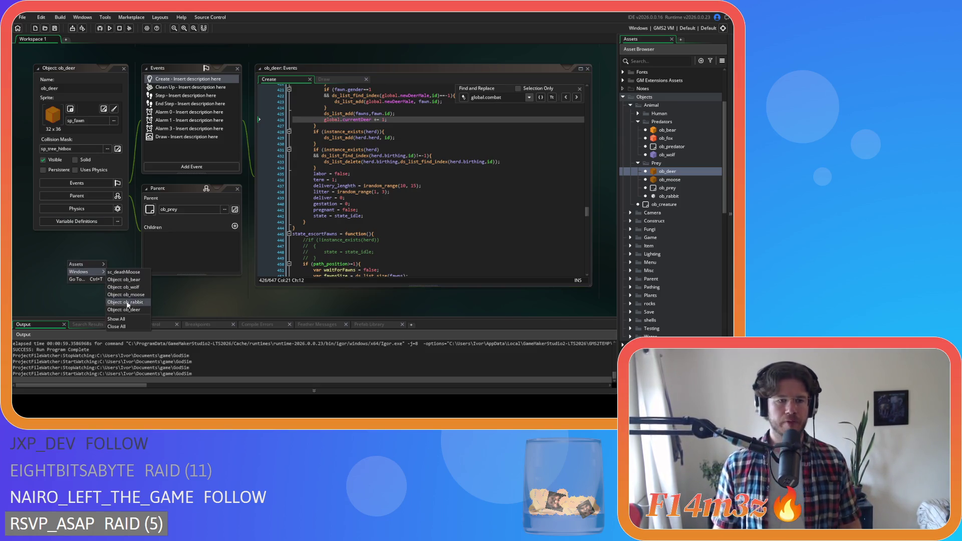
click(116, 326)
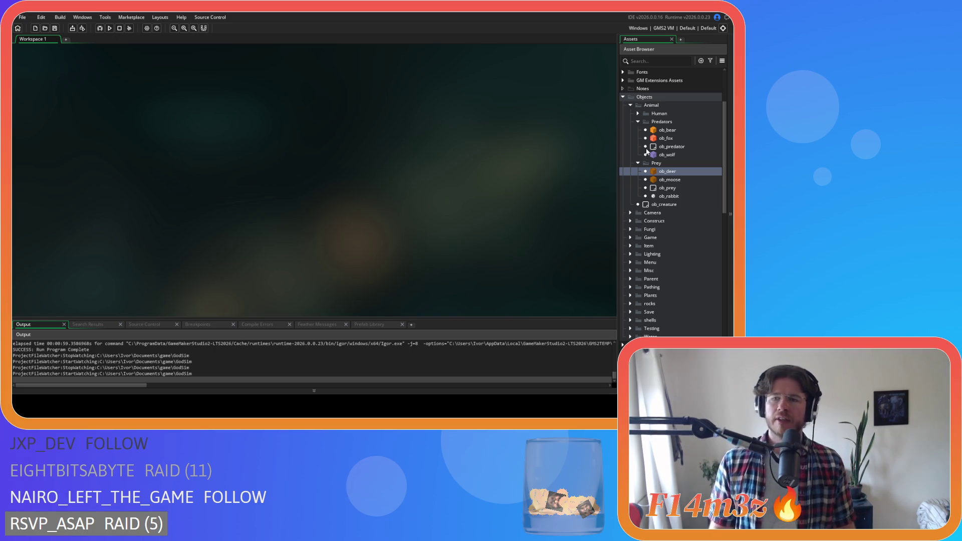
Step: Open ob_wolf's Create code and search for 'state_attack'
double_click(665, 155)
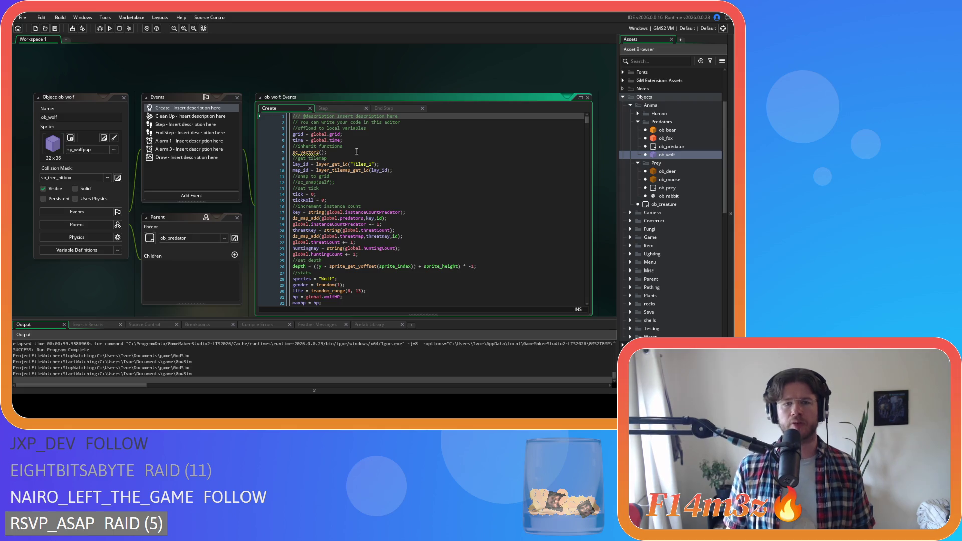
scroll(369, 154, down, 20)
scroll(345, 149, down, 20)
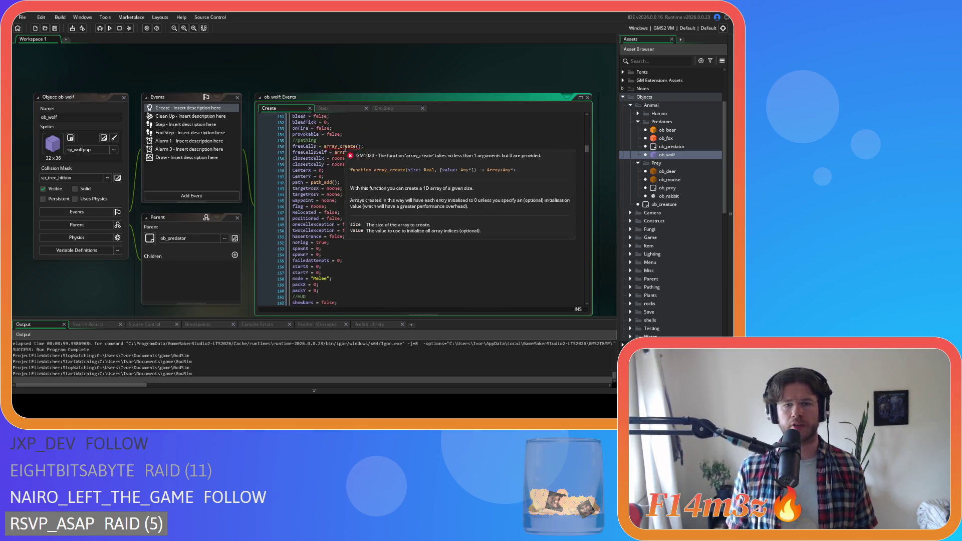
scroll(404, 197, down, 6)
click(391, 174)
key(ctrl+f)
text(state_attack)
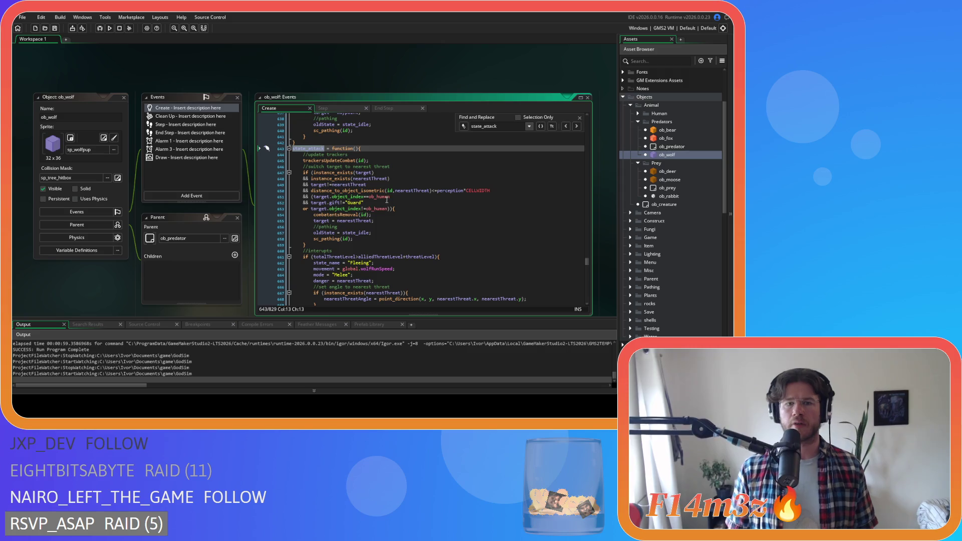
Step: Inspect the combatantsRemoval(id) call on line 654 and its neighbouring lines 653–655
drag(372, 215, 314, 216)
key(ctrl+c)
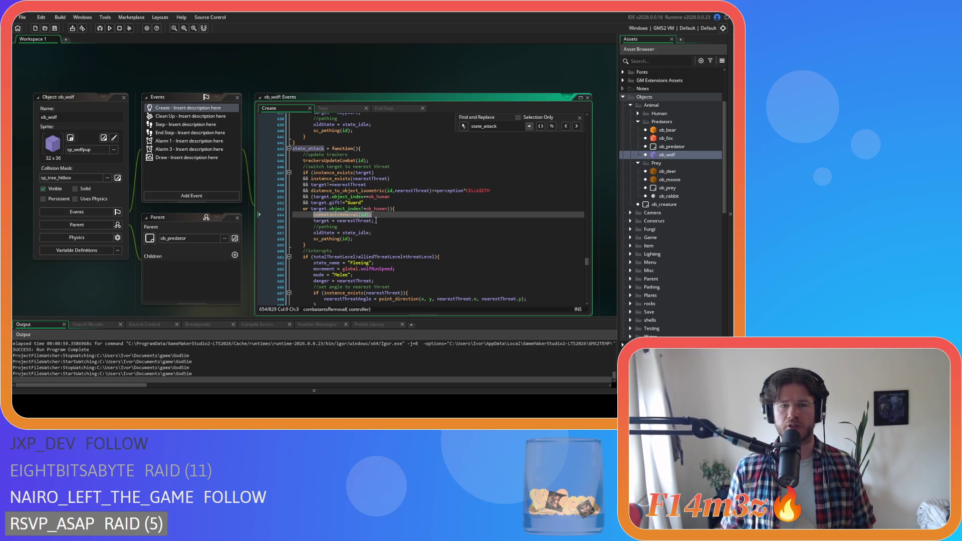
click(394, 214)
click(580, 116)
click(429, 178)
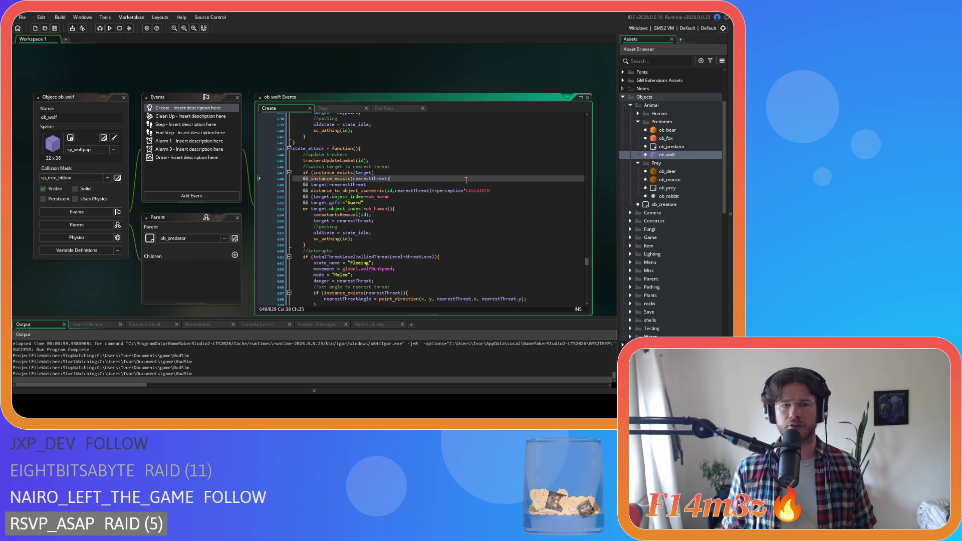
scroll(429, 178, down, 3)
click(429, 164)
click(420, 176)
scroll(419, 186, down, 3)
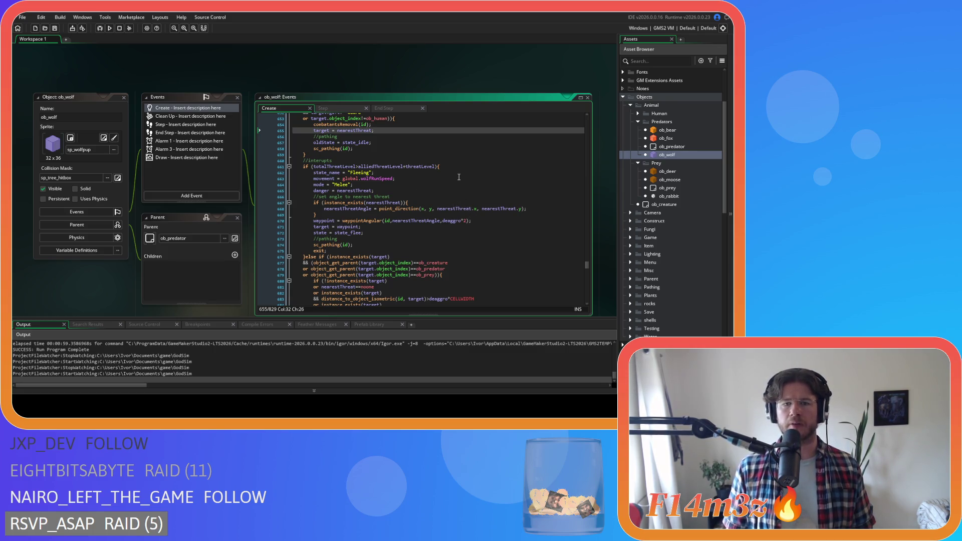
Step: Add combatantsRemoval(id); after the waypoint line in the fleeing branch and save
click(461, 167)
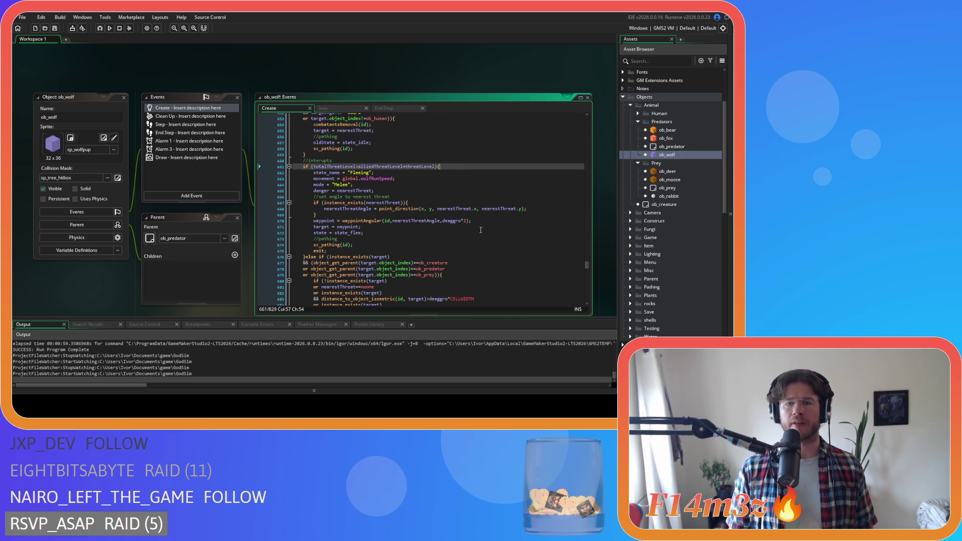
click(483, 221)
key(Return)
text(combatantsRemoval(id);)
key(ctrl+s)
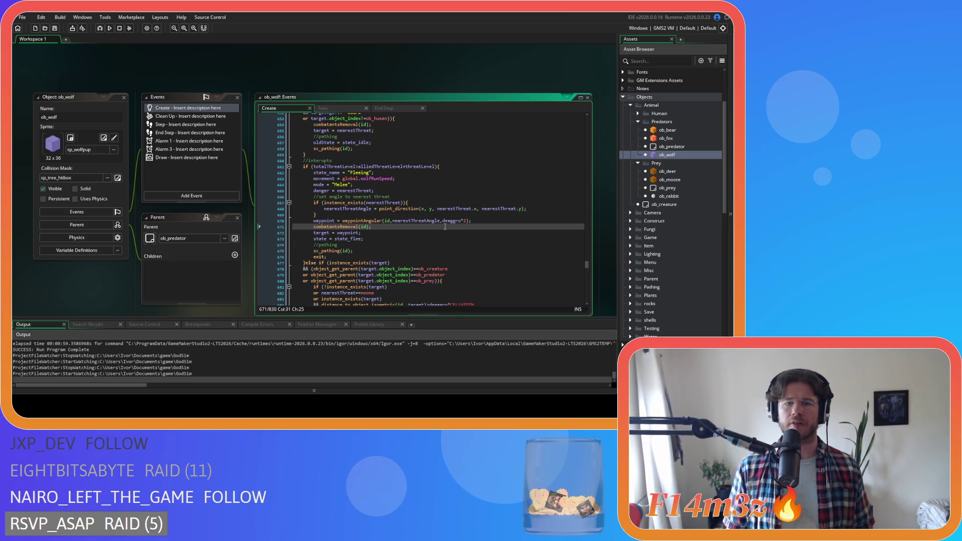
Step: Insert combatantsRemoval(id) before state = state_idle in the target-state branch and save
scroll(445, 227, down, 6)
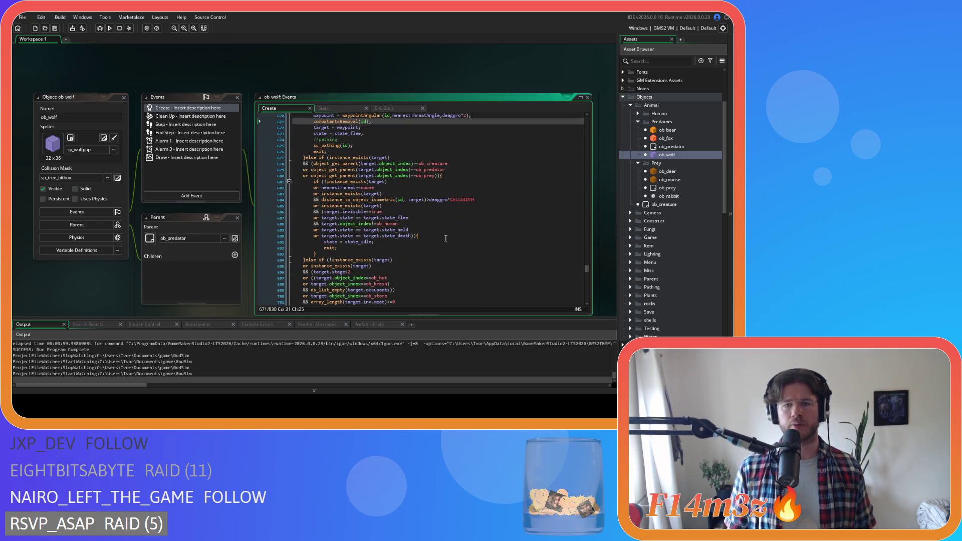
click(416, 236)
key(BackSpace)
key(BackSpace)
key(Return)
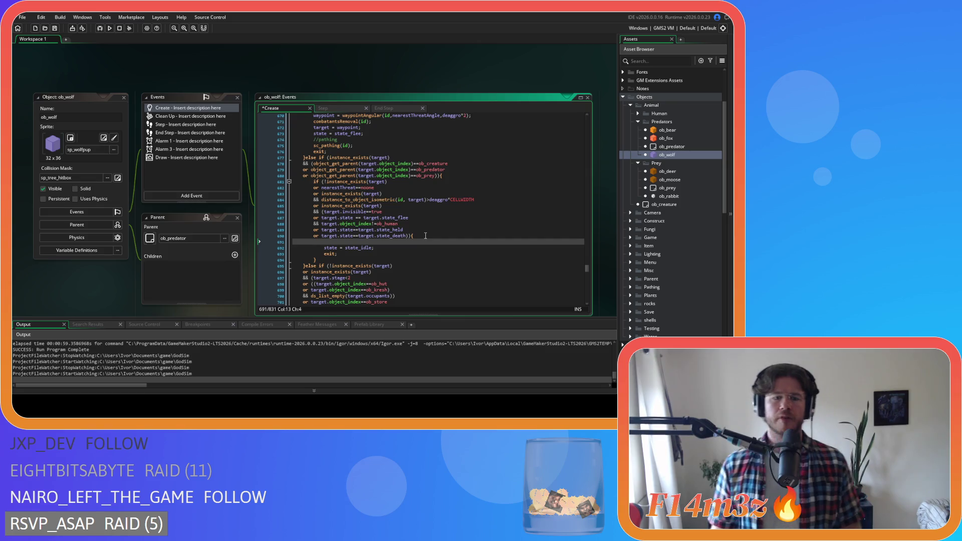
key(ctrl+v)
key(ctrl+s)
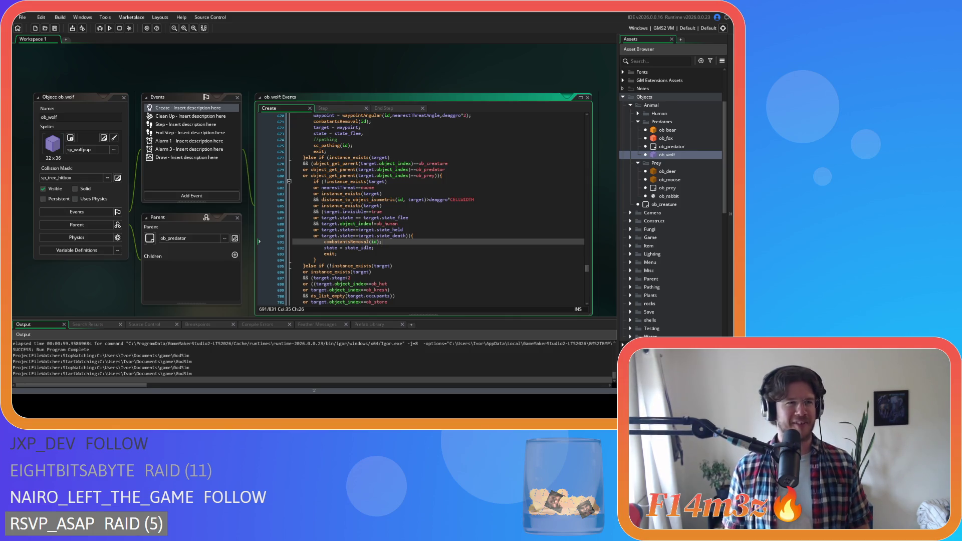
key(Down)
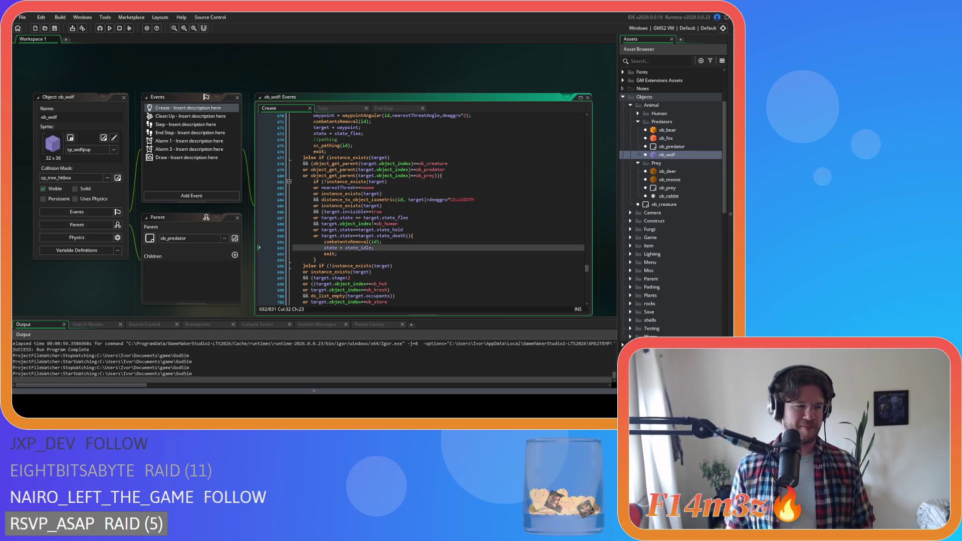
click(414, 235)
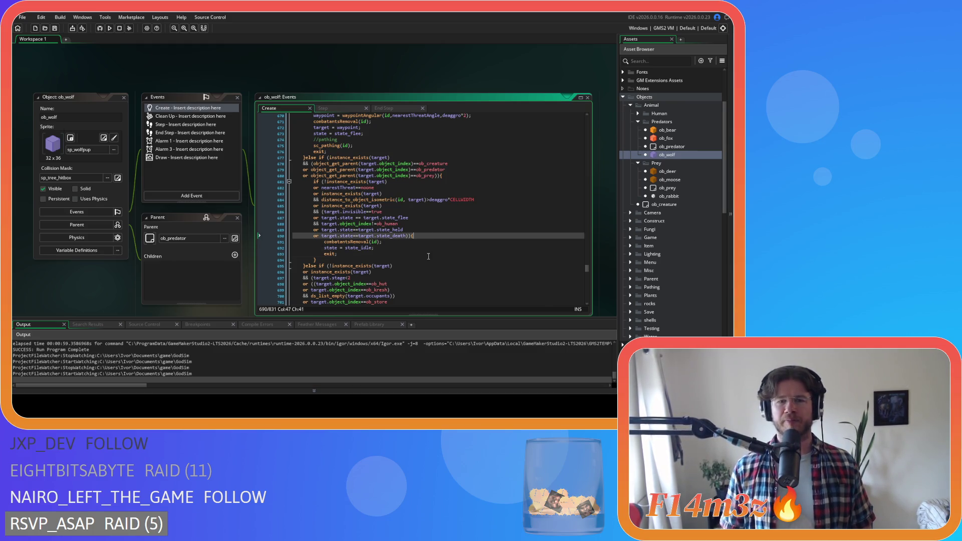
click(441, 243)
key(ctrl+s)
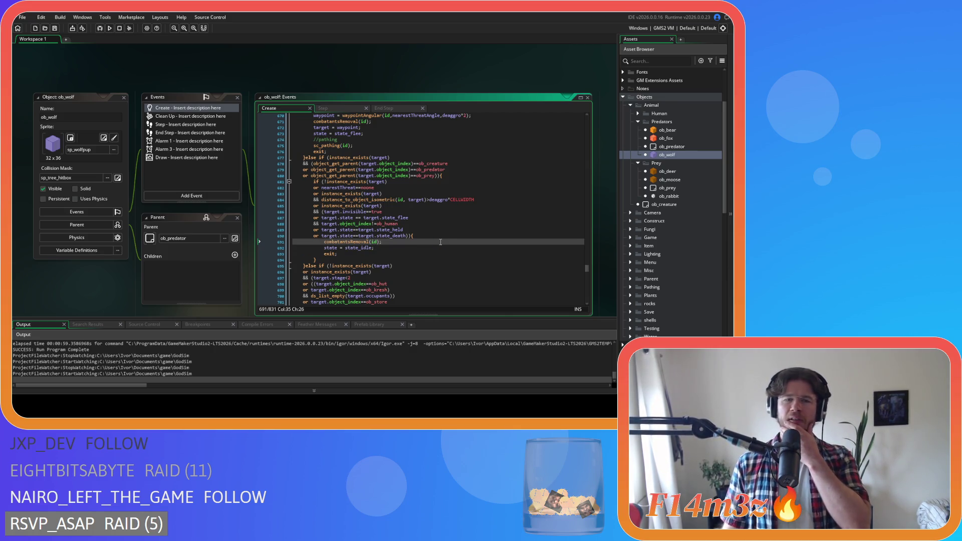
scroll(441, 243, down, 3)
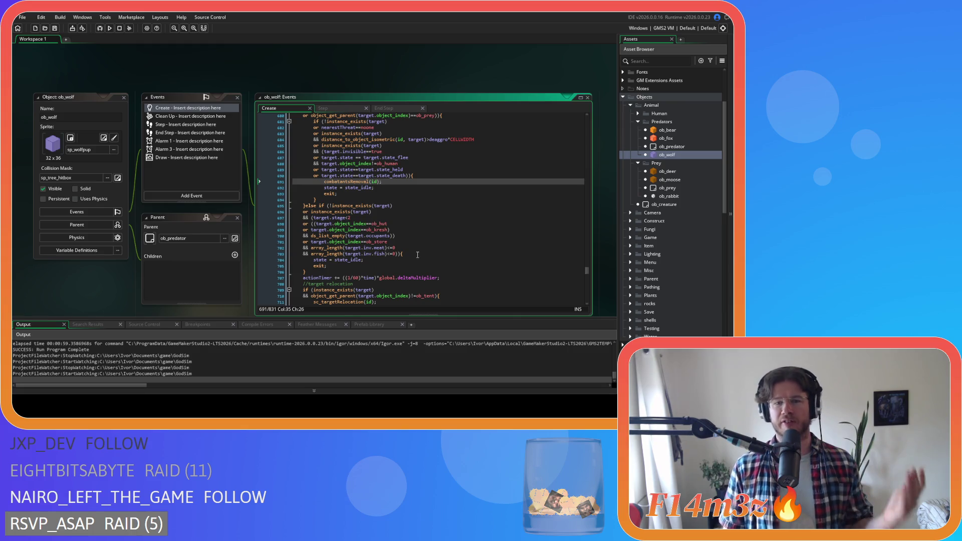
Step: Paste combatantsRemoval(id); on a new line in ob_wolf's store-check exit branch and save
click(418, 254)
key(Return)
key(ctrl+v)
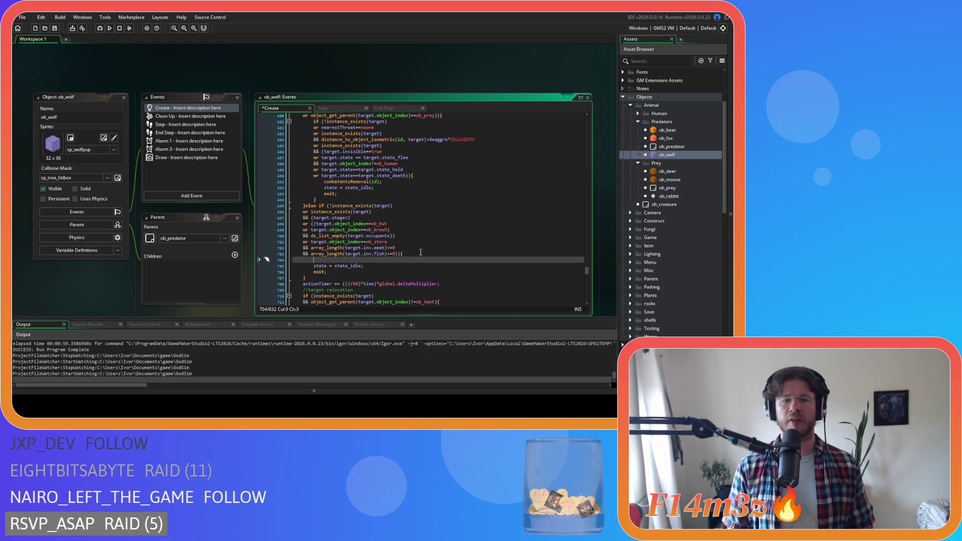
key(ctrl+s)
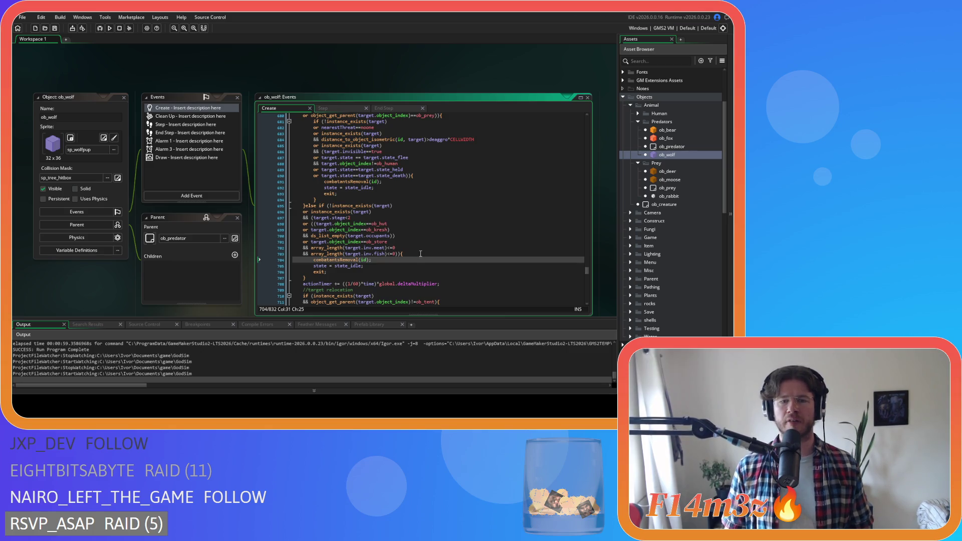
Step: Remove the spaces around >= in the path_position check and save
scroll(418, 266, down, 2)
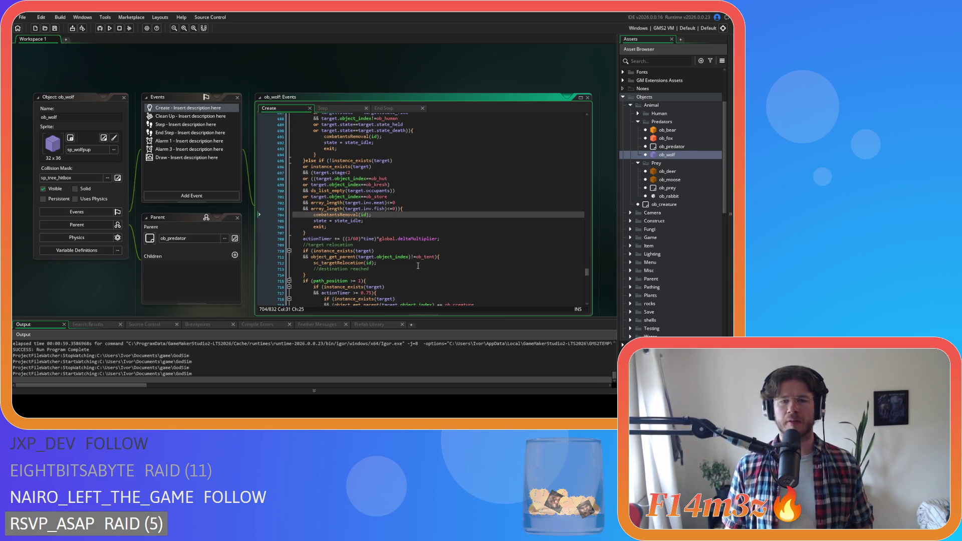
scroll(418, 266, down, 1)
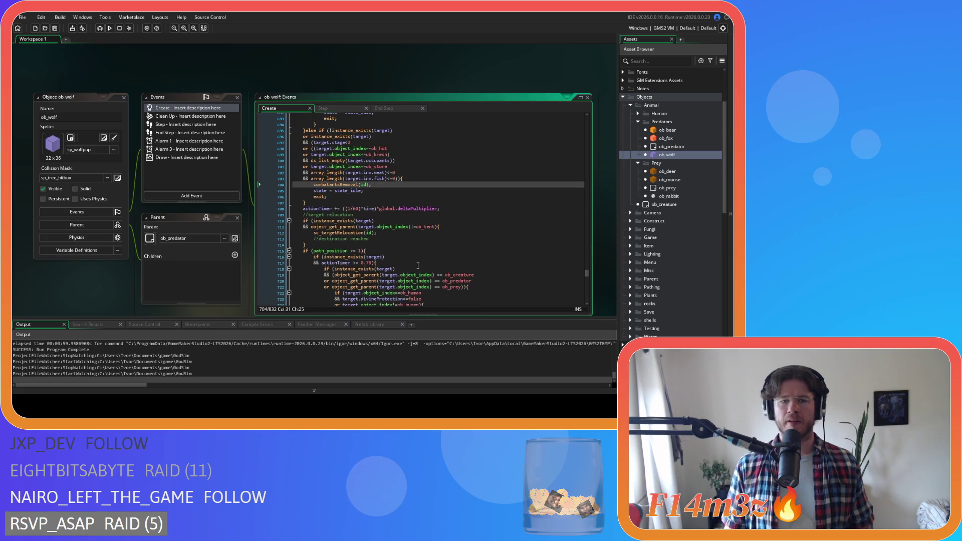
scroll(418, 267, down, 2)
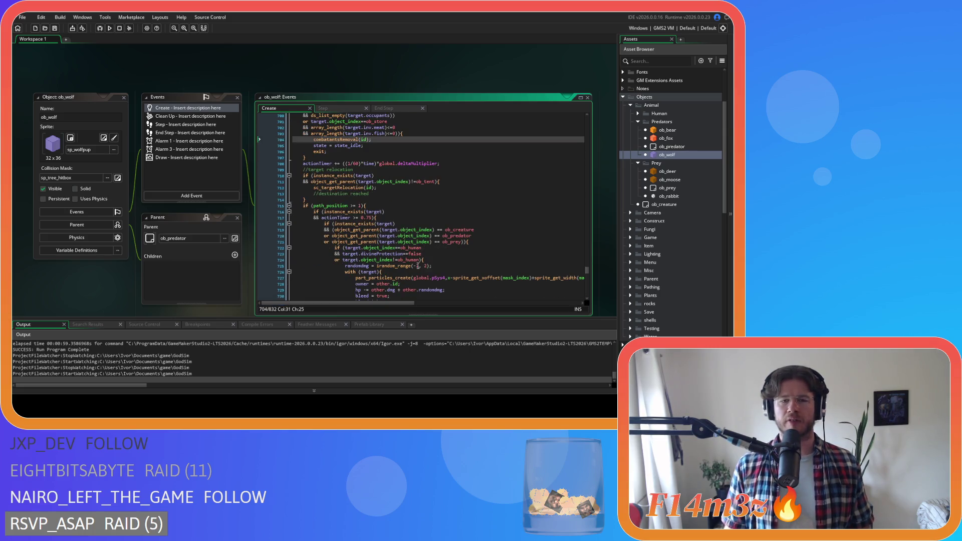
click(355, 206)
key(Delete)
key(Left)
key(Left)
key(BackSpace)
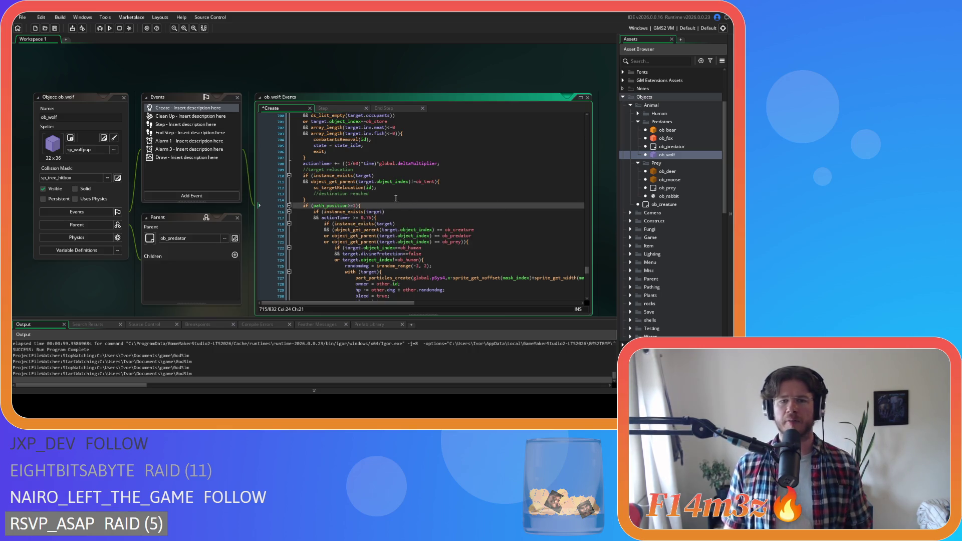
key(ctrl+s)
Step: Remove the spaces around >= in the actionTimer check and save
scroll(439, 248, down, 2)
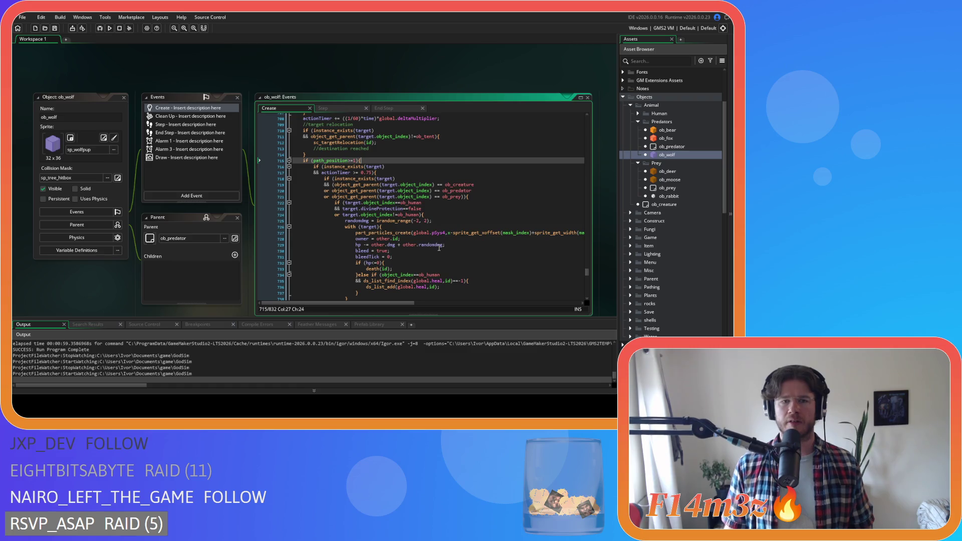
scroll(439, 248, down, 3)
scroll(439, 248, up, 4)
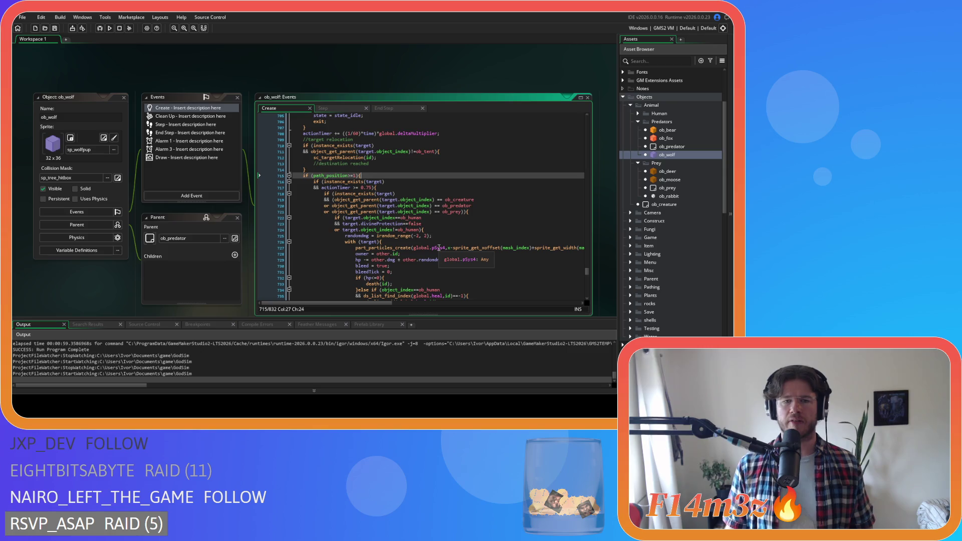
click(351, 187)
key(Delete)
key(Right)
key(Right)
key(Delete)
key(ctrl+s)
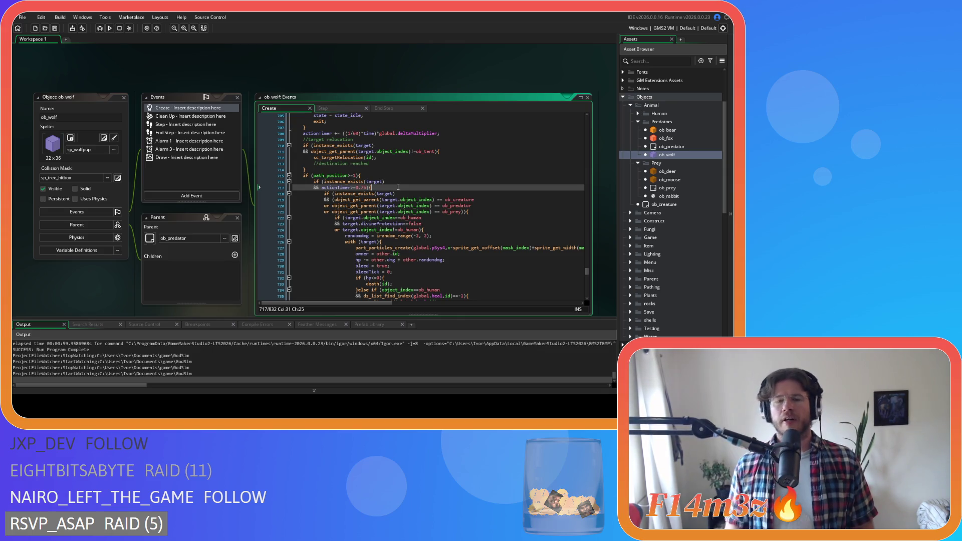
Step: Tighten the object_get_parent checks to ==ob_creature, ==ob_predator and ==ob_prey, then save
scroll(402, 204, down, 3)
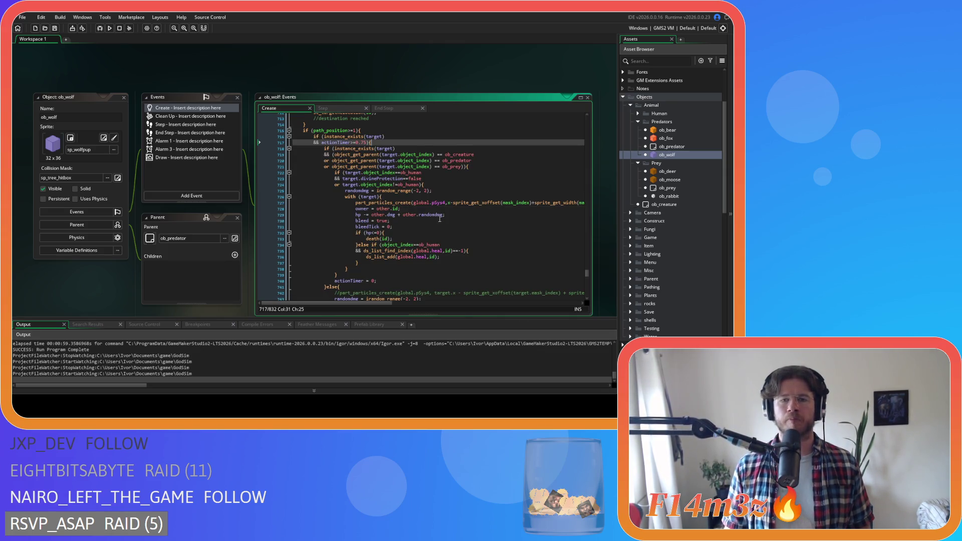
click(438, 155)
key(BackSpace)
key(Right)
key(Right)
key(Delete)
key(Left)
key(Left)
key(Down)
key(Delete)
key(Delete)
click(434, 166)
key(BackSpace)
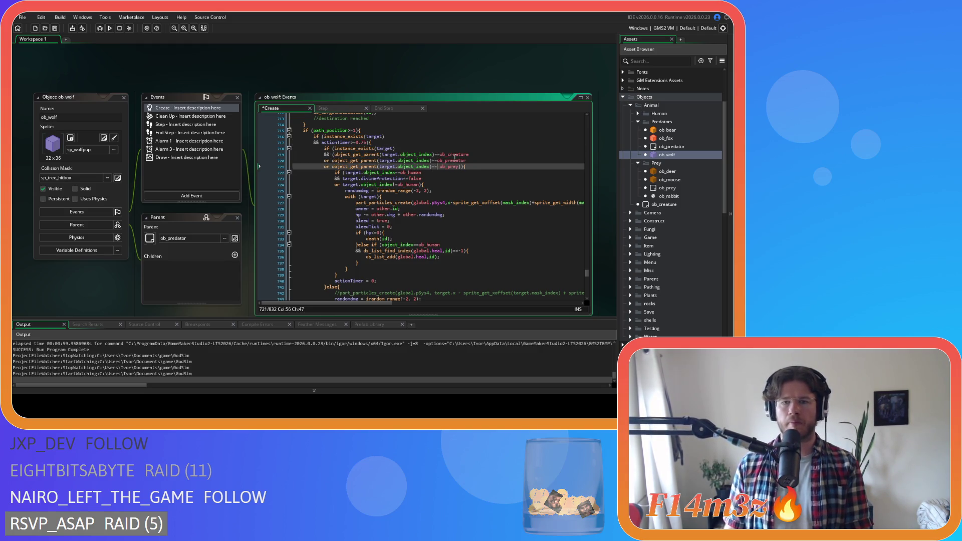
key(Right)
key(Right)
key(Delete)
click(495, 166)
key(ctrl+s)
Step: Return to the fleeing branch code in ob_wolf's attack state
scroll(495, 166, down, 3)
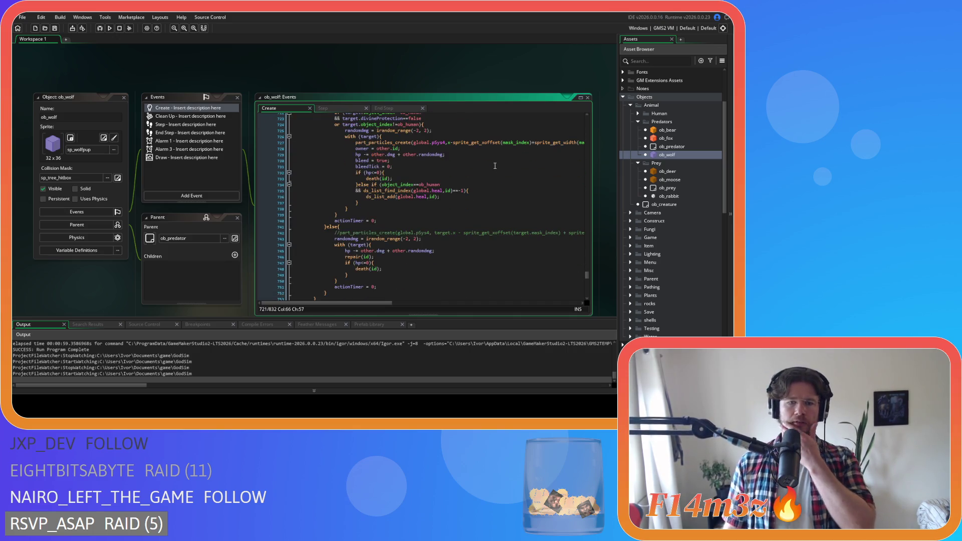
scroll(494, 166, down, 3)
scroll(495, 166, down, 1)
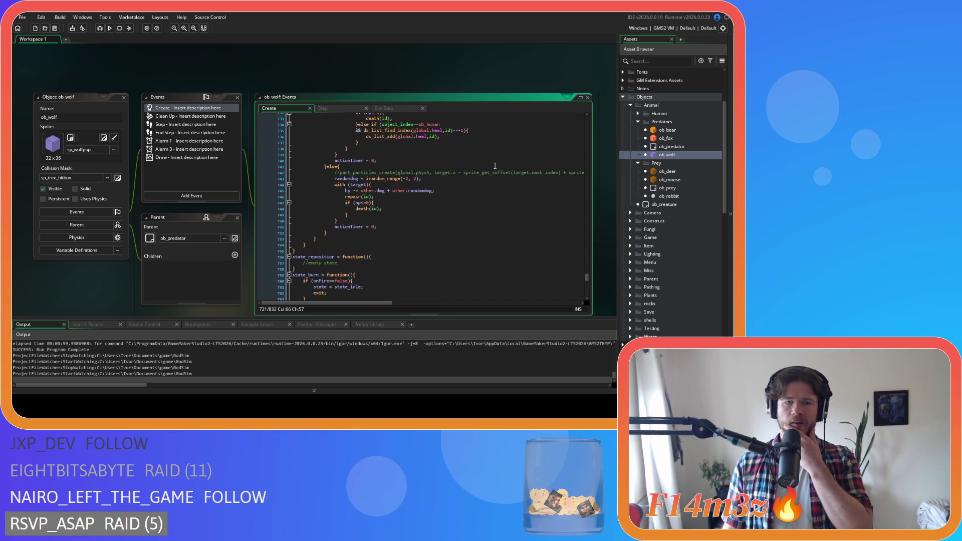
scroll(494, 165, up, 20)
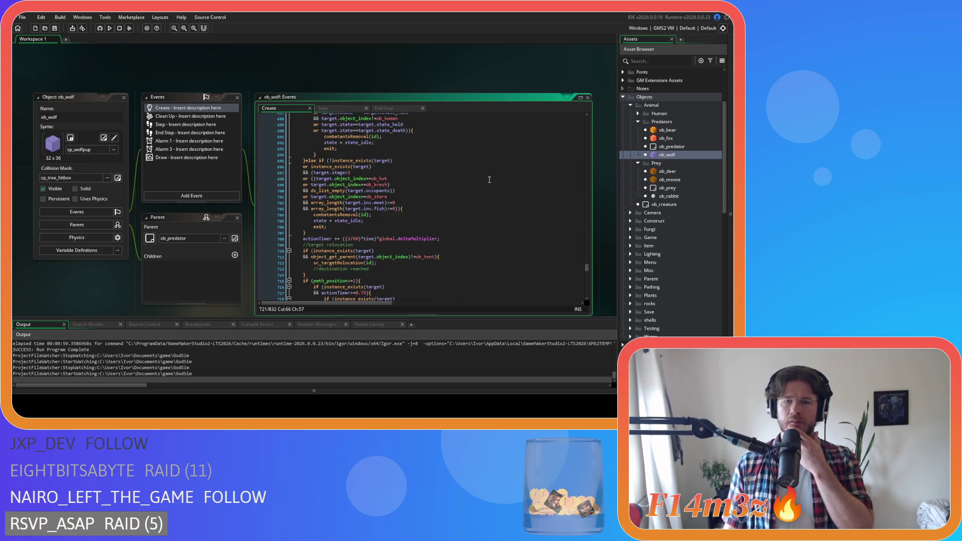
scroll(489, 180, up, 3)
click(431, 200)
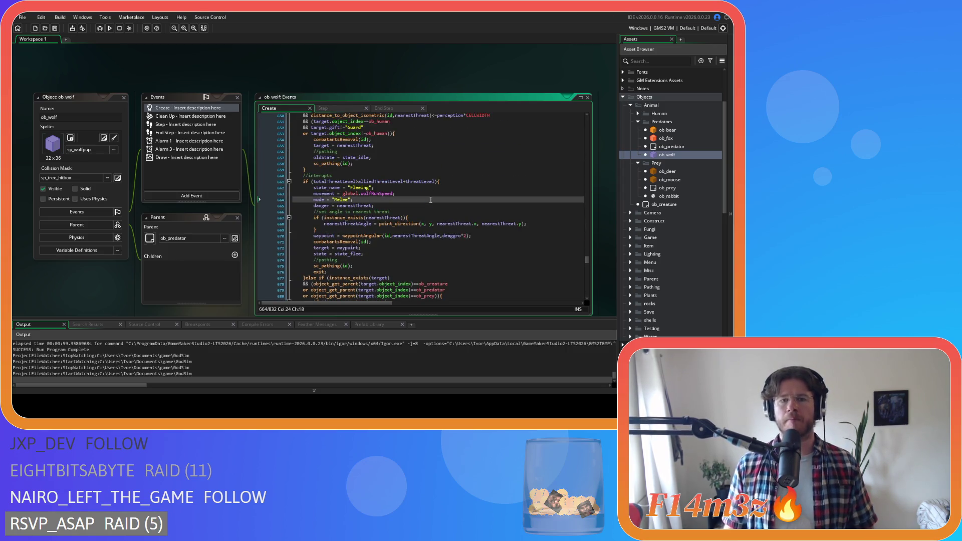
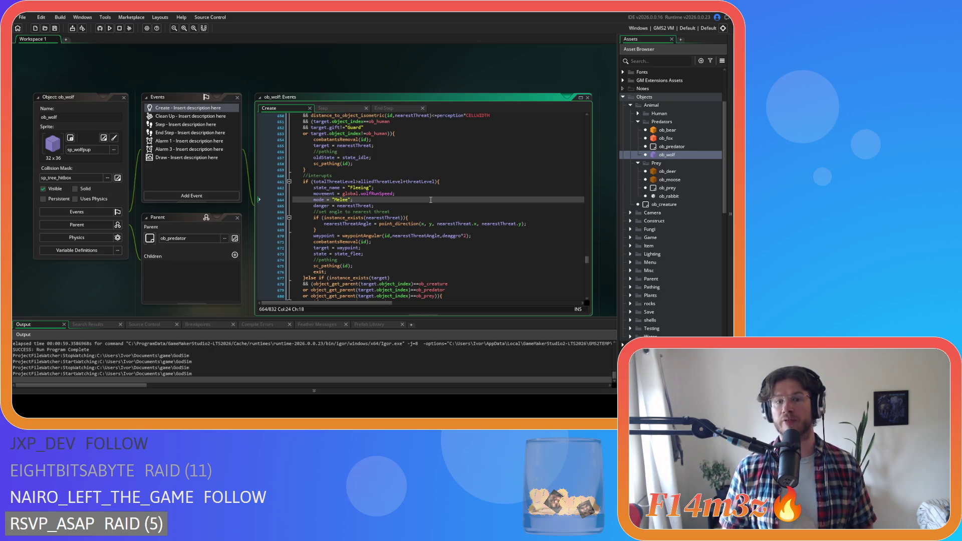
Step: Delete the extra spaces around x, y and nearestThreat.y in line 668's point_direction call and save
click(426, 223)
key(Delete)
key(Right)
key(Right)
key(Delete)
click(474, 224)
key(Delete)
key(ctrl+s)
key(Down)
key(Down)
key(Down)
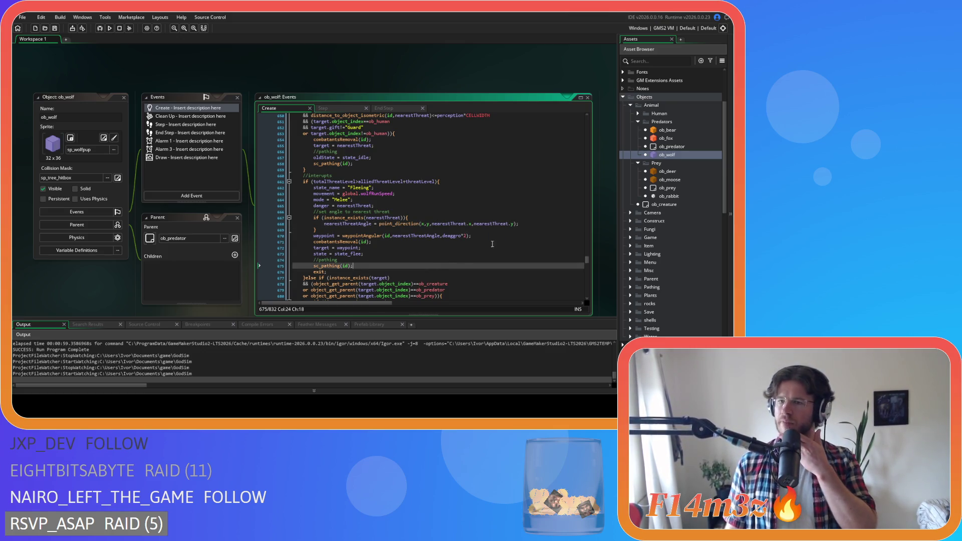
double_click(667, 130)
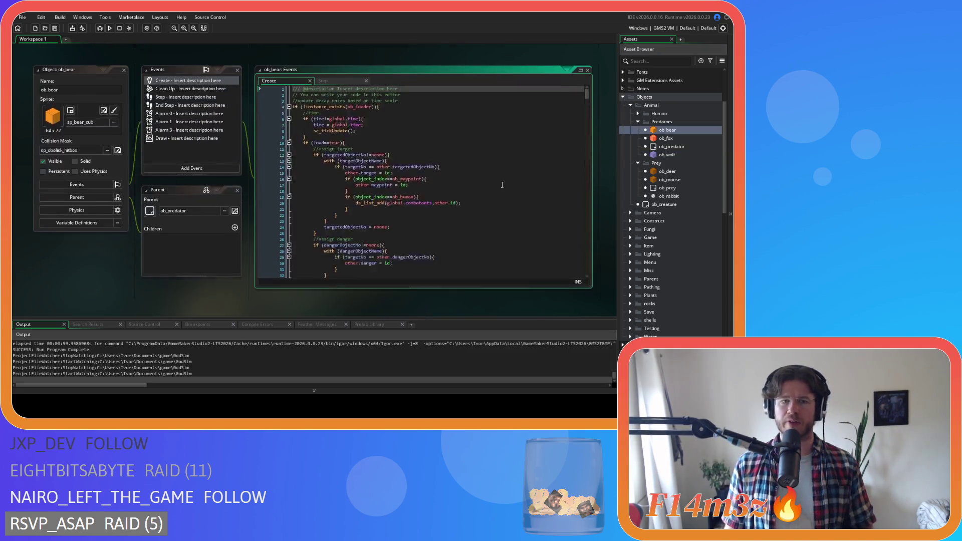
Step: Locate the state_attack code in ob_bear's Create event with a search
click(402, 167)
key(ctrl+f)
text(state_attack)
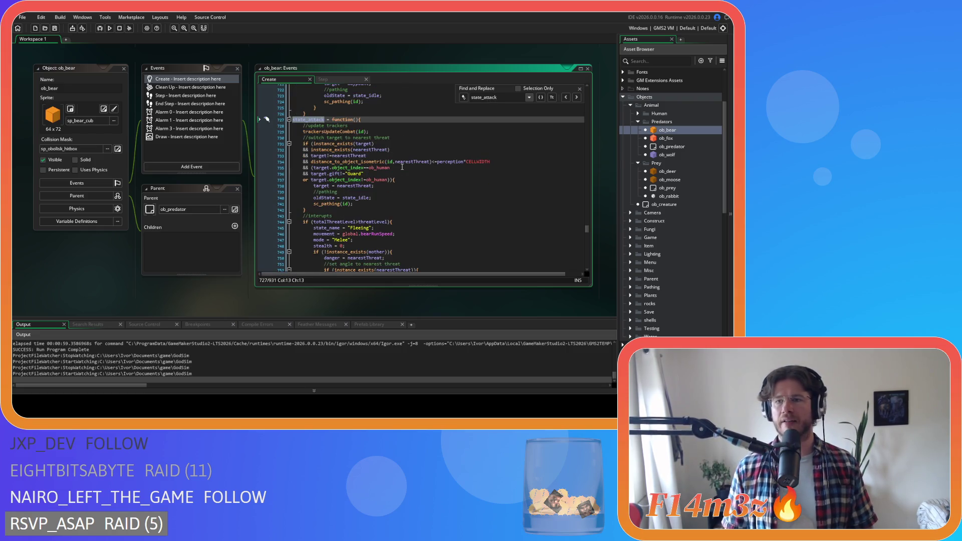
click(580, 88)
click(460, 167)
scroll(461, 168, down, 5)
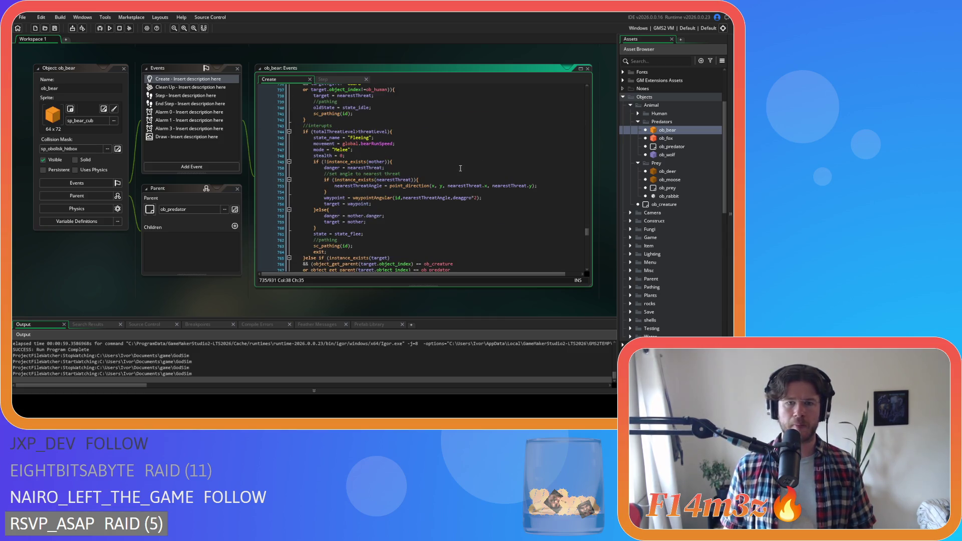
scroll(455, 167, up, 3)
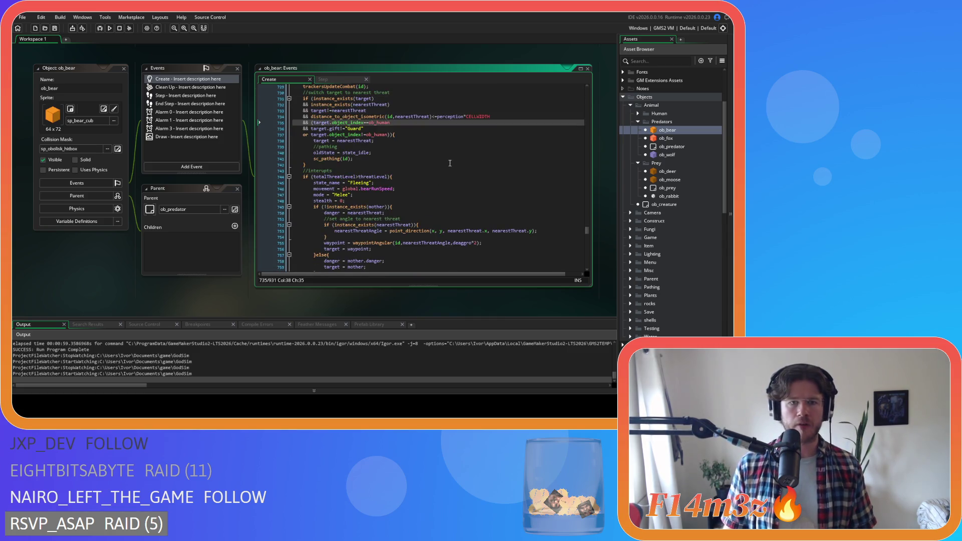
Step: Add combatantsRemoval(id); after line 737 and after danger = nearestThreat, then save
click(404, 150)
key(Return)
text(combatantsRemoval(id);)
scroll(418, 161, down, 5)
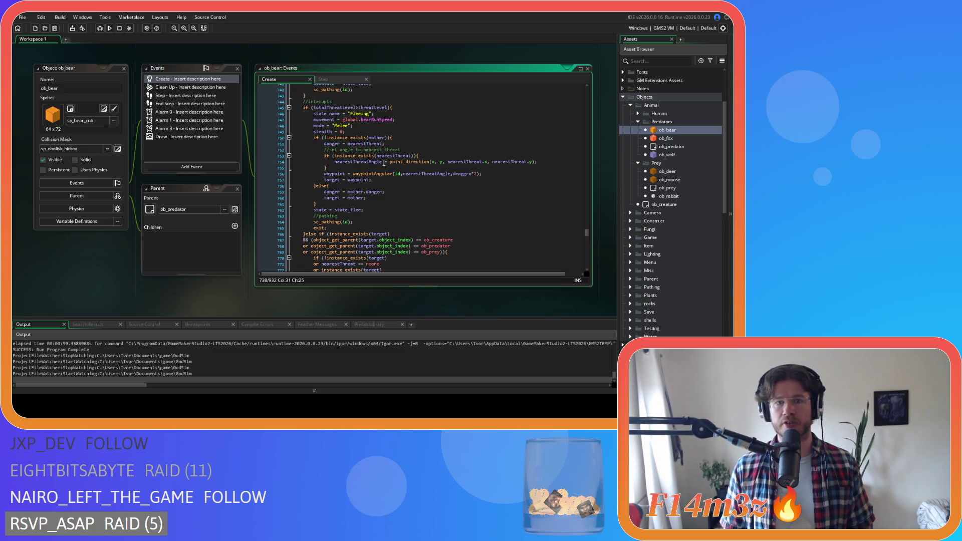
mouse_move(399, 152)
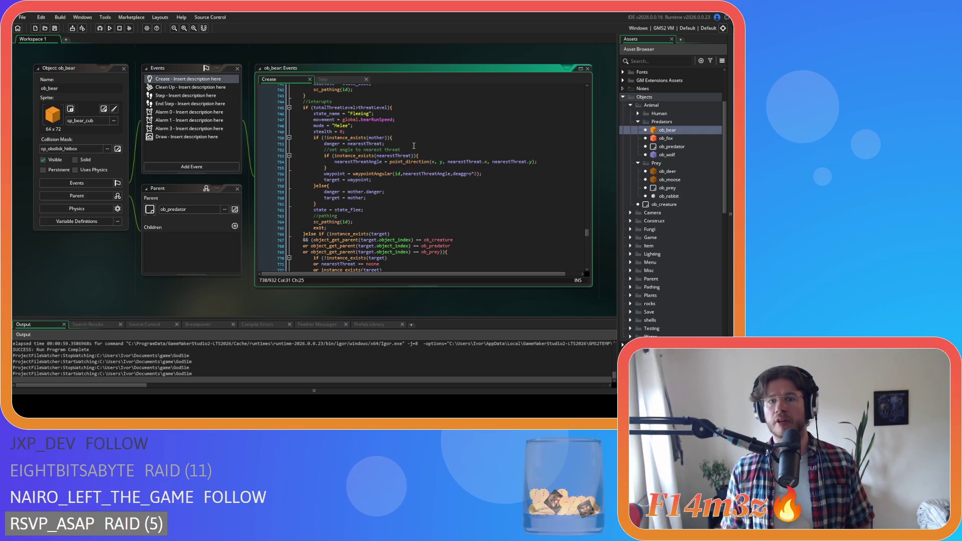
click(419, 144)
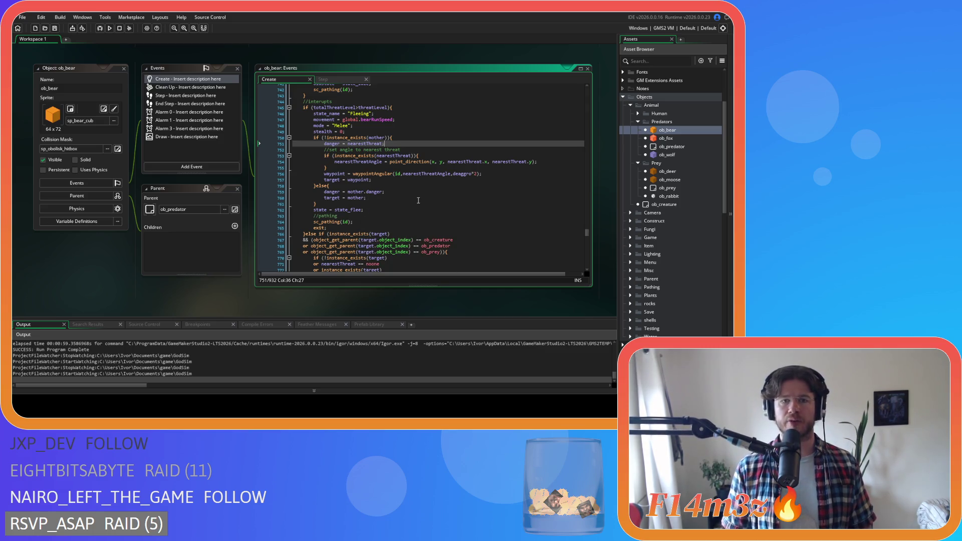
key(Return)
text(combatantsRemoval(id);)
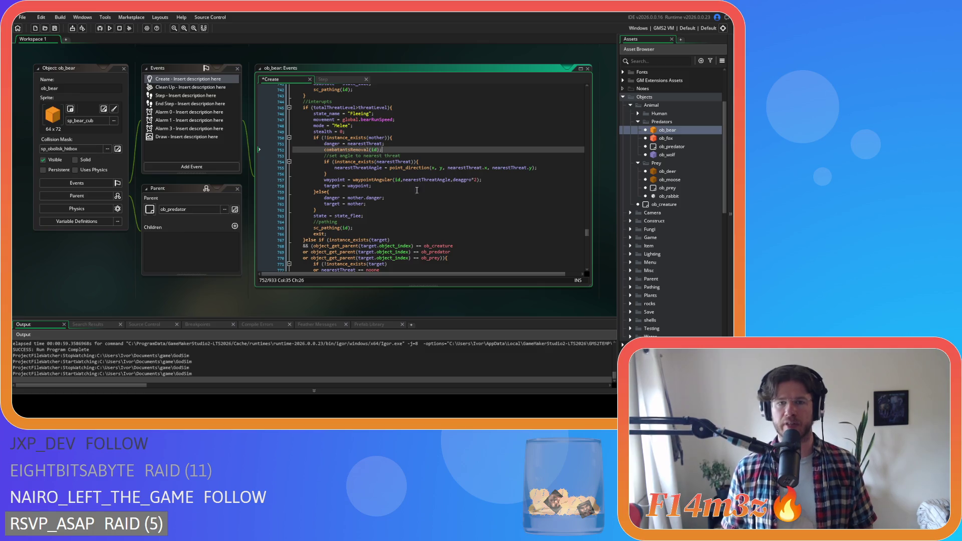
key(ctrl+s)
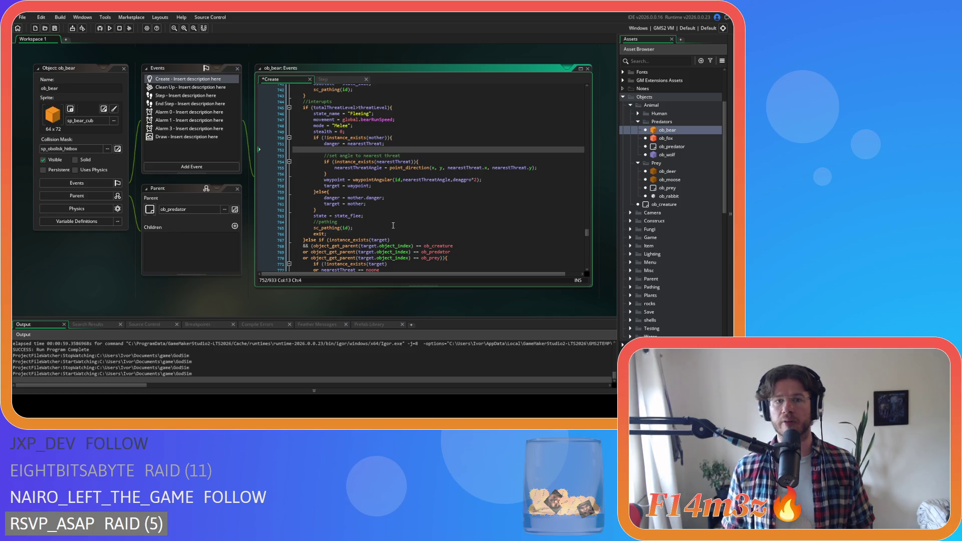
Step: Undo that last call, insert combatantsRemoval(id); after stealth = 0 instead, and save
key(ctrl+z)
click(356, 130)
key(Return)
key(ctrl+v)
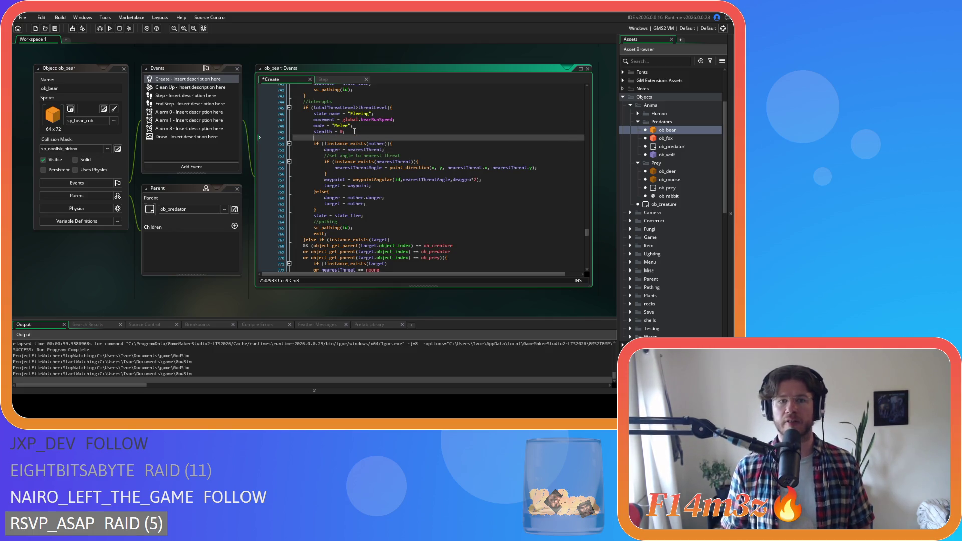
key(ctrl+s)
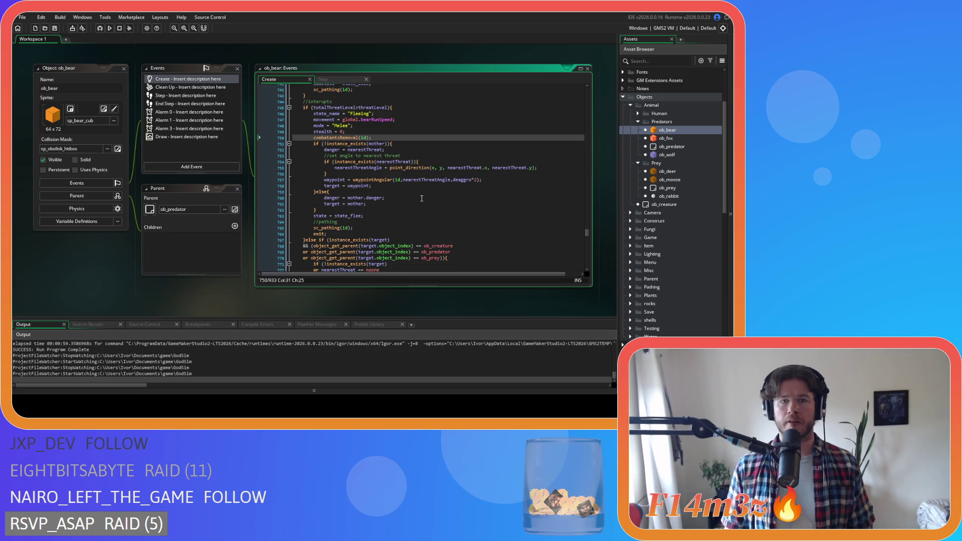
Step: Insert combatantsRemoval(id); after lines 780 and 792 and save the Create code
scroll(421, 198, down, 7)
click(428, 196)
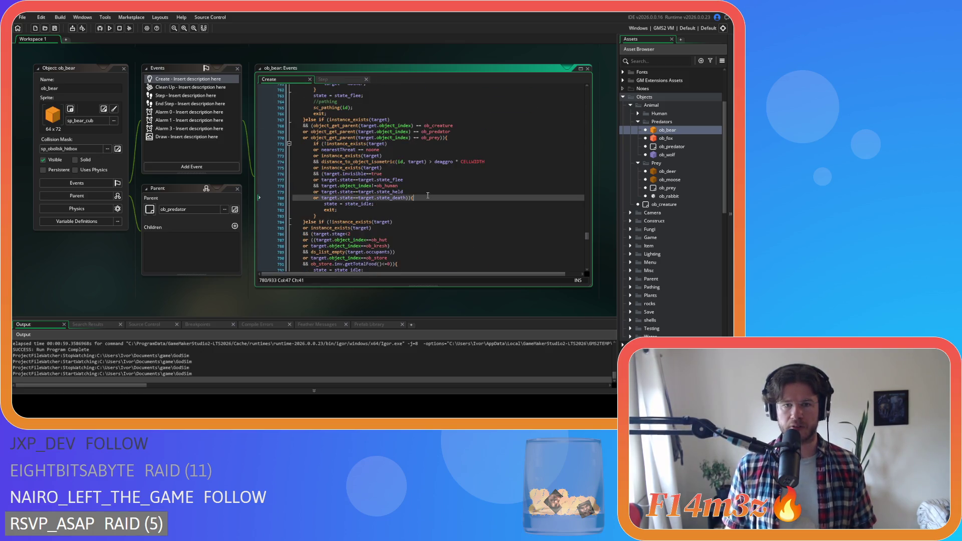
key(Return)
key(ctrl+v)
scroll(408, 181, down, 5)
click(408, 181)
key(Return)
text(combatantsRemoval(id);)
key(ctrl+s)
scroll(410, 179, down, 3)
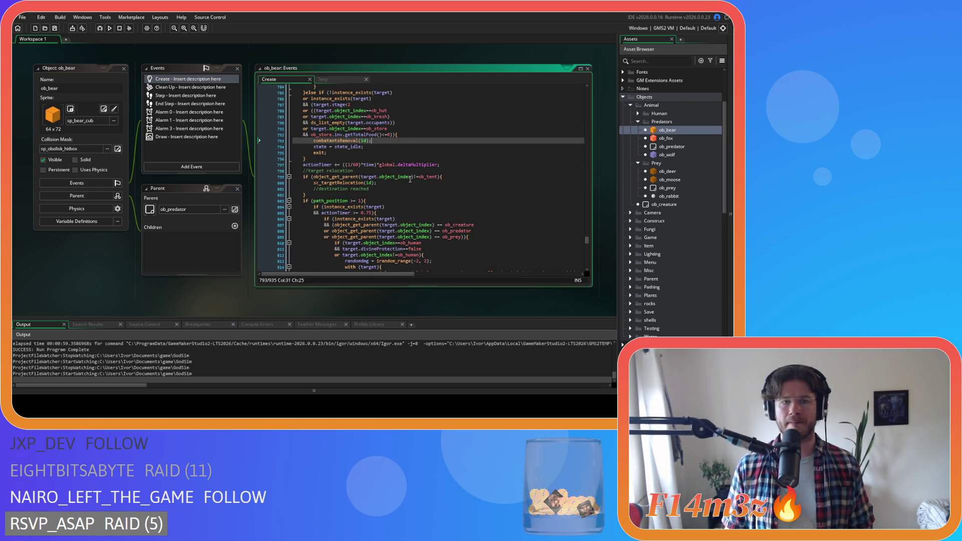
scroll(410, 179, down, 12)
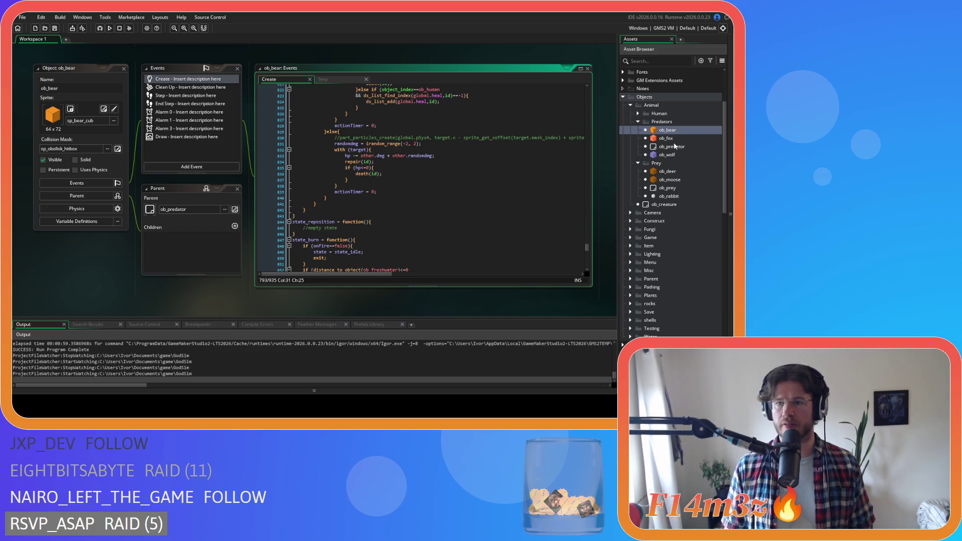
double_click(670, 179)
Step: Find state_attack in ob_moose's Create code and add combatantsRemoval(id); after lines 420 and 432
click(315, 135)
key(ctrl+f)
text(s)
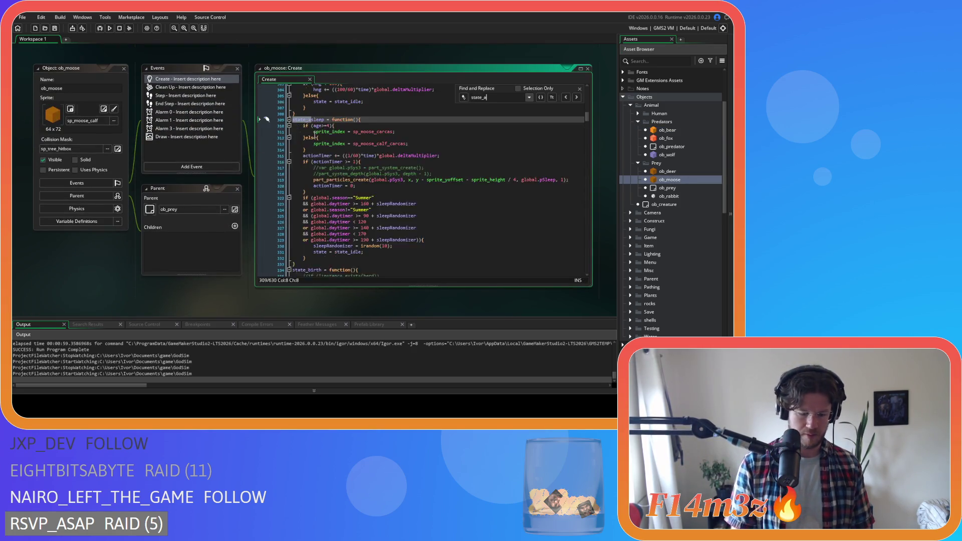
text(tate_attack)
click(406, 180)
key(Return)
text(combatantsRemoval(id);)
scroll(406, 182, down, 5)
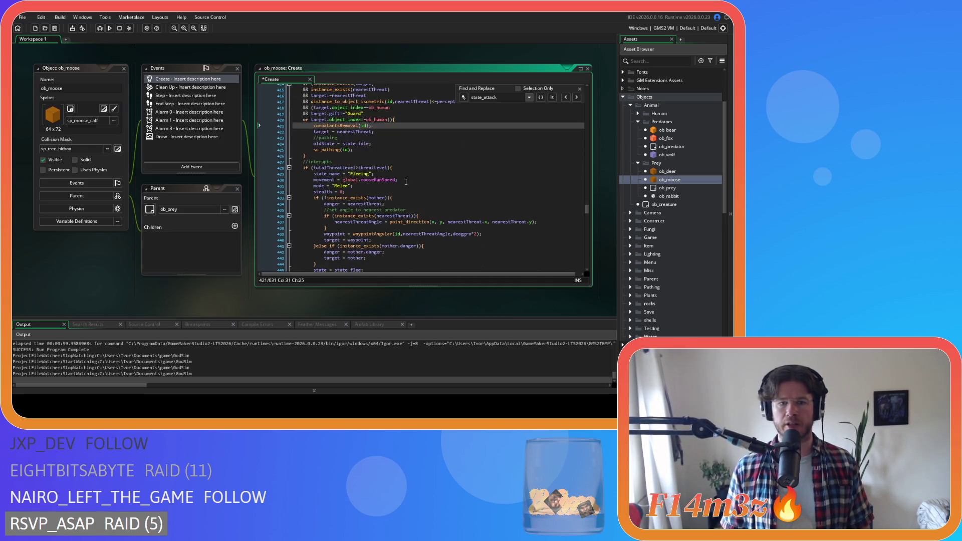
click(380, 162)
key(Return)
text(combatantsRemoval(id);)
Step: Add combatantsRemoval(id); after lines 463 and 475
scroll(380, 162, down, 4)
scroll(380, 162, down, 5)
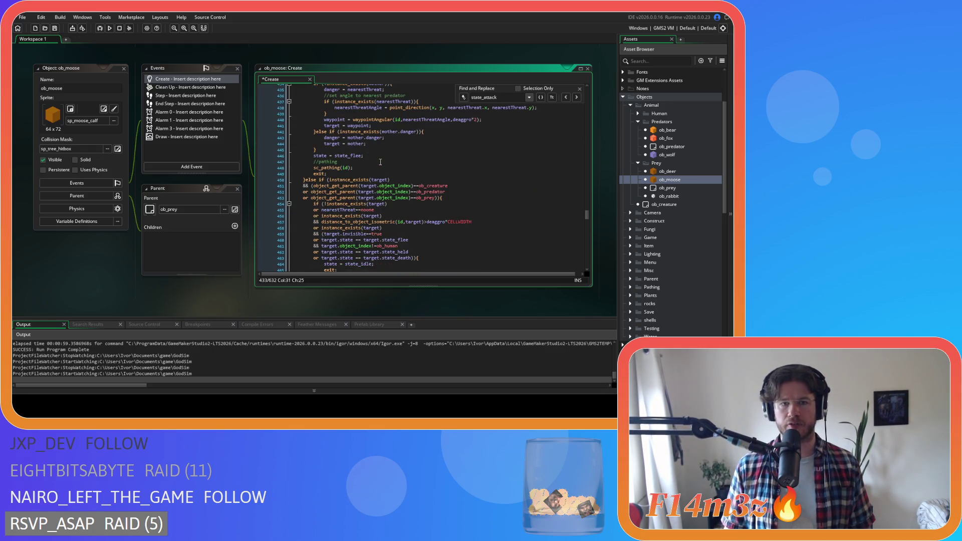
click(439, 184)
key(Return)
text(combatantsRemoval(id);)
scroll(440, 185, down, 4)
click(423, 180)
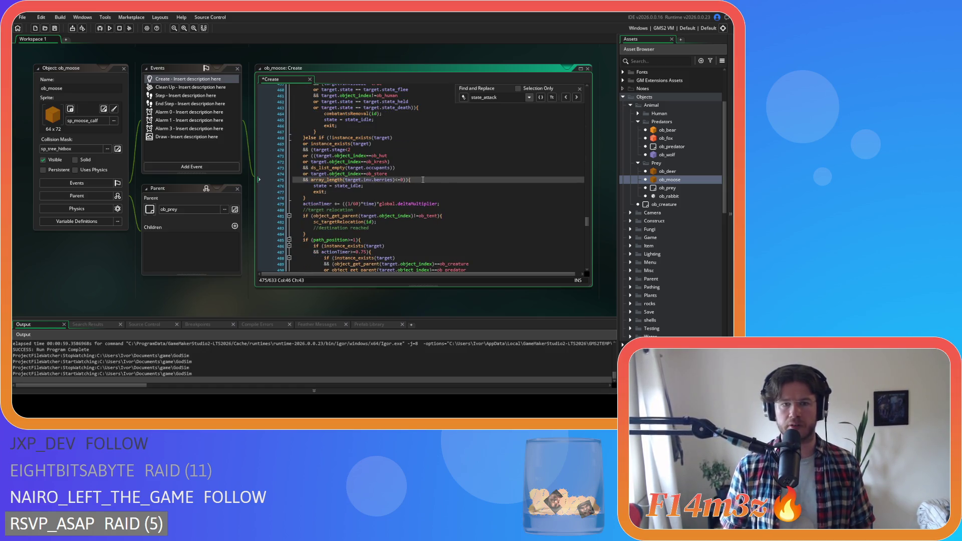
key(Return)
text(combatantsRemoval(id);)
Step: Close the find bar and close all open editor windows
scroll(423, 180, down, 3)
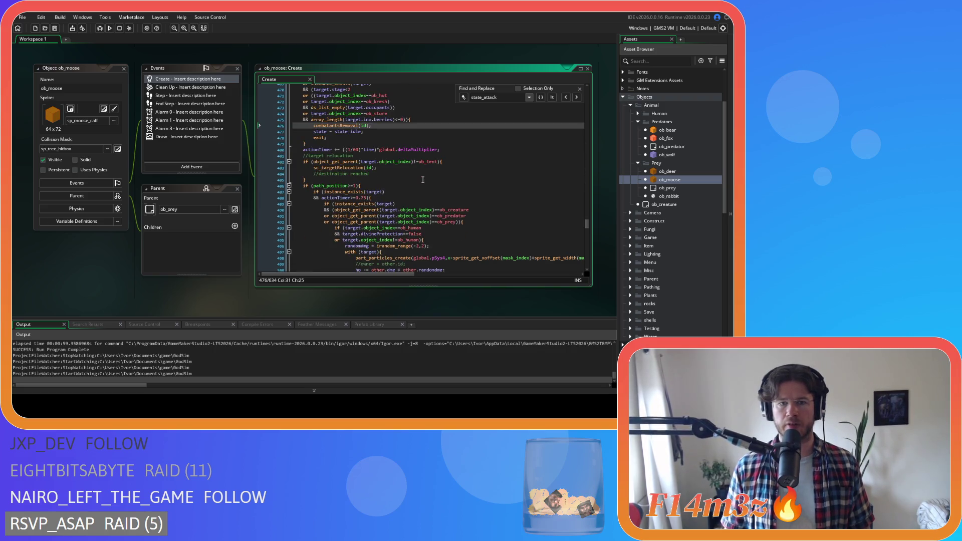
scroll(422, 180, down, 7)
click(579, 90)
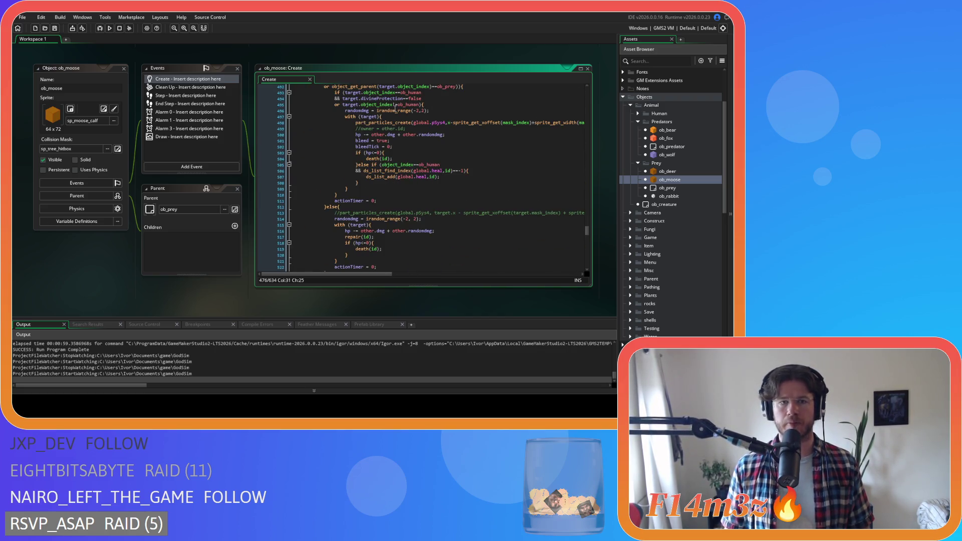
right_click(200, 55)
click(256, 70)
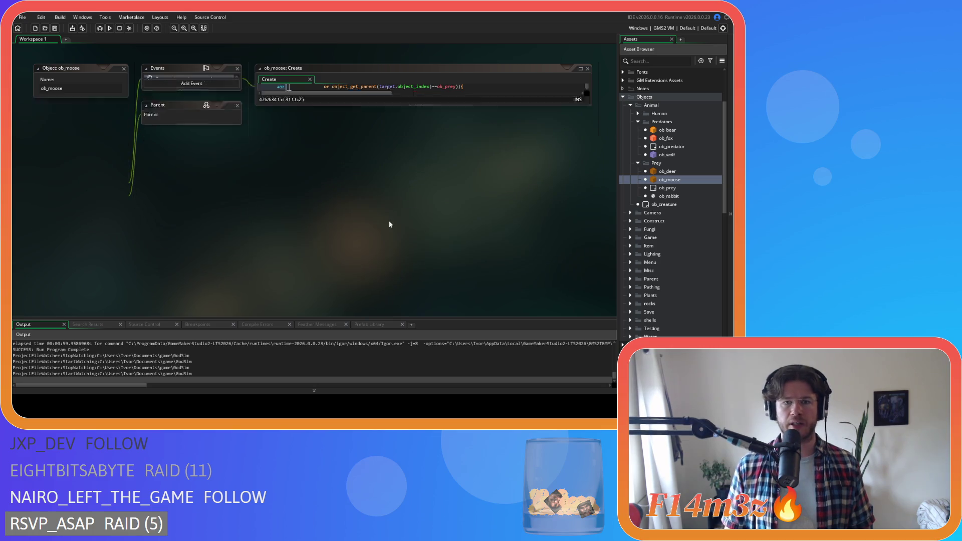
Step: Collapse the Prey, Predators, Animal, Conditions and GUI folders and expand the Death scripts folder
click(638, 162)
click(638, 122)
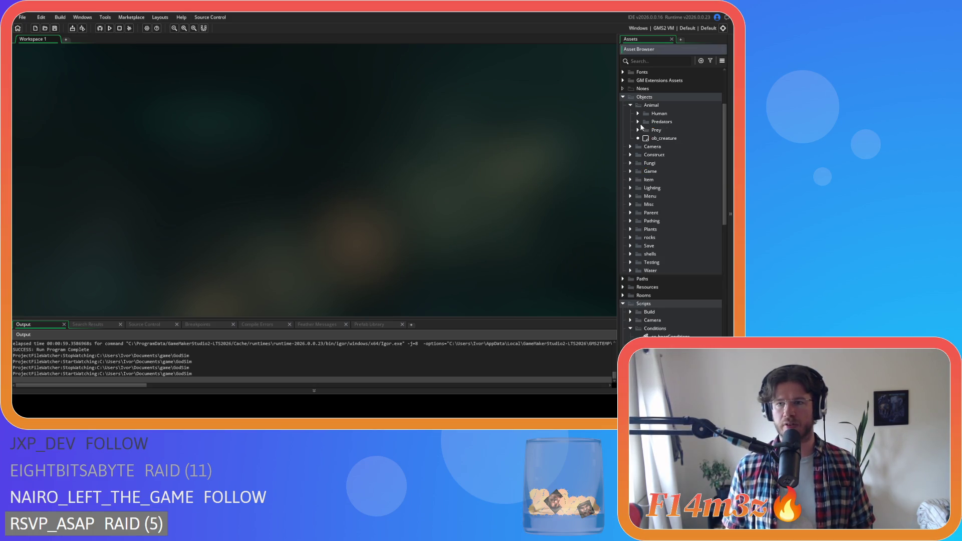
click(631, 105)
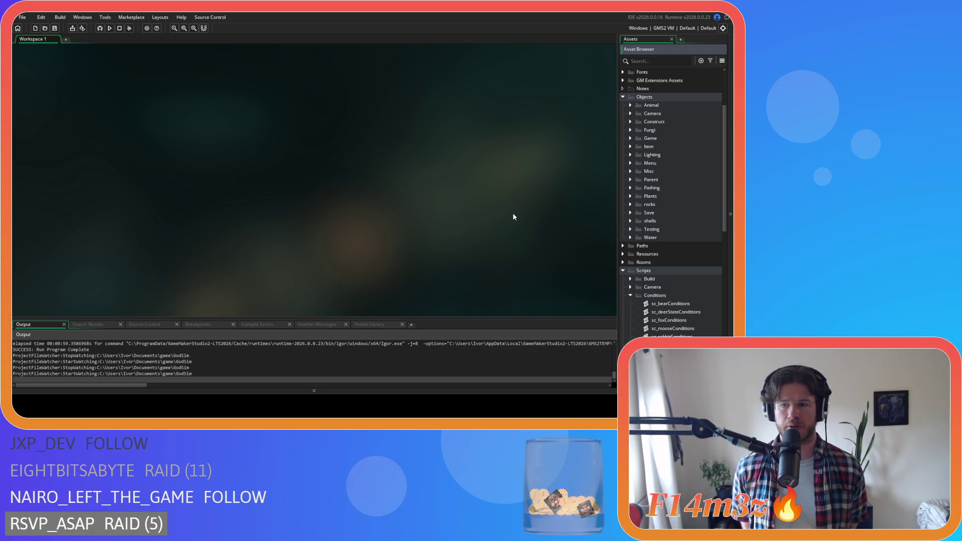
double_click(660, 302)
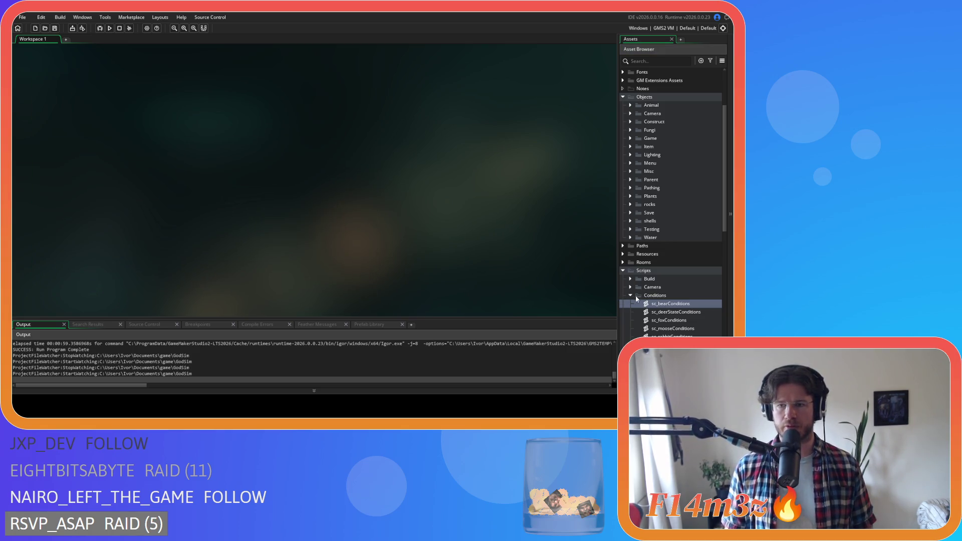
click(632, 295)
scroll(634, 280, down, 3)
click(630, 296)
click(630, 230)
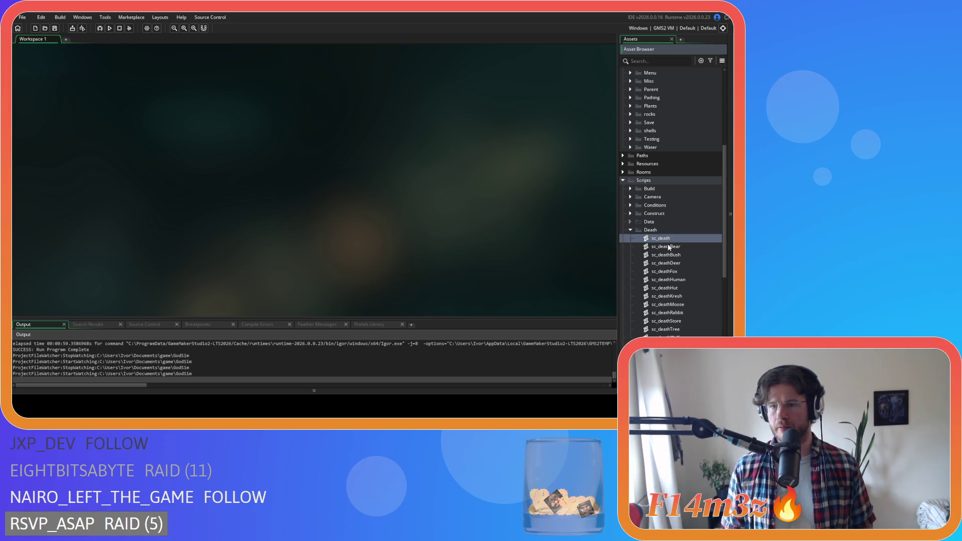
Step: In sc_deathBear, add combatantsRemoval(id); on a new line under //clear target
double_click(654, 247)
scroll(217, 184, down, 4)
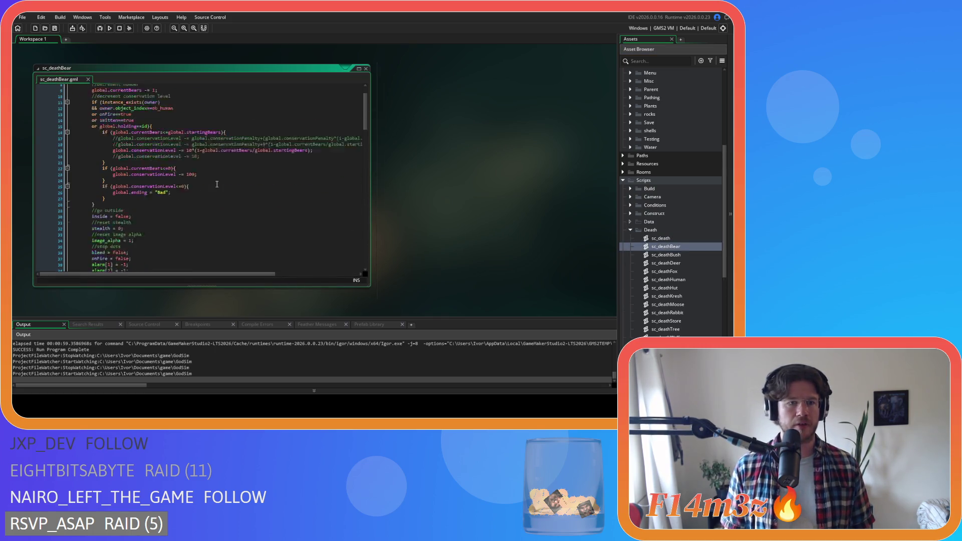
scroll(217, 184, up, 3)
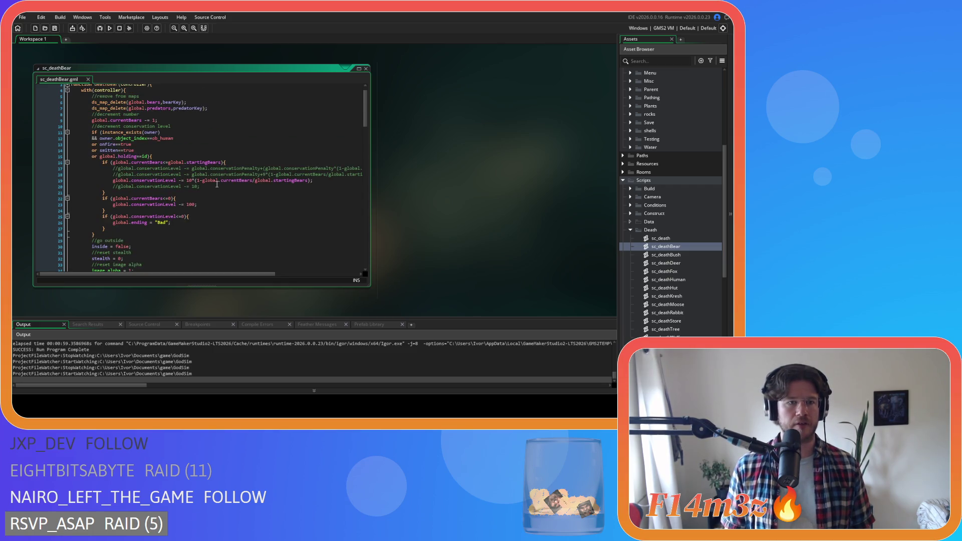
scroll(217, 184, up, 1)
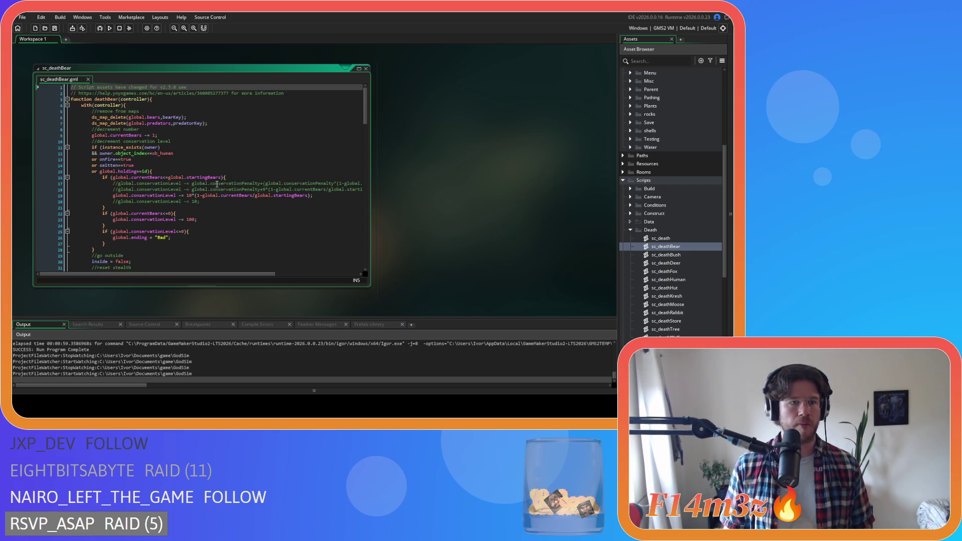
scroll(217, 184, down, 5)
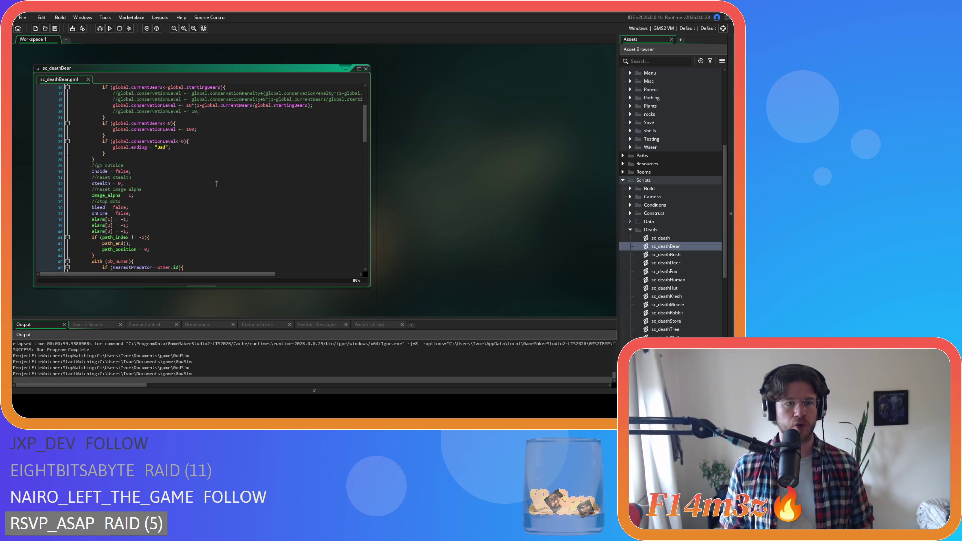
scroll(200, 197, down, 4)
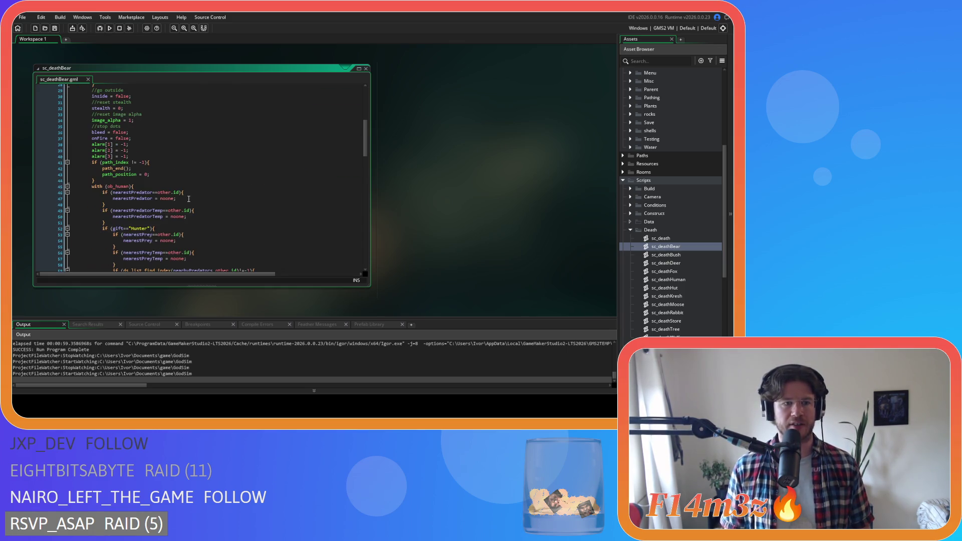
scroll(189, 199, down, 20)
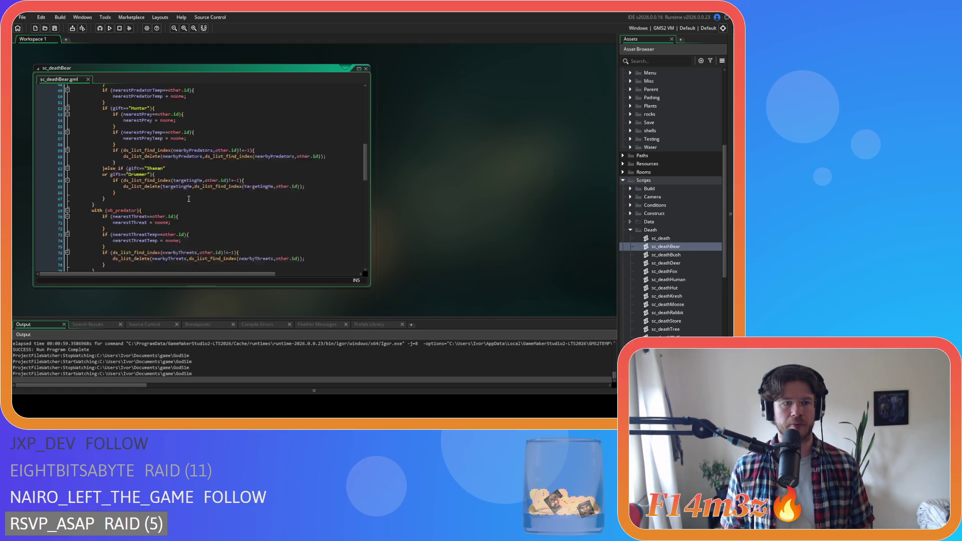
scroll(197, 194, down, 6)
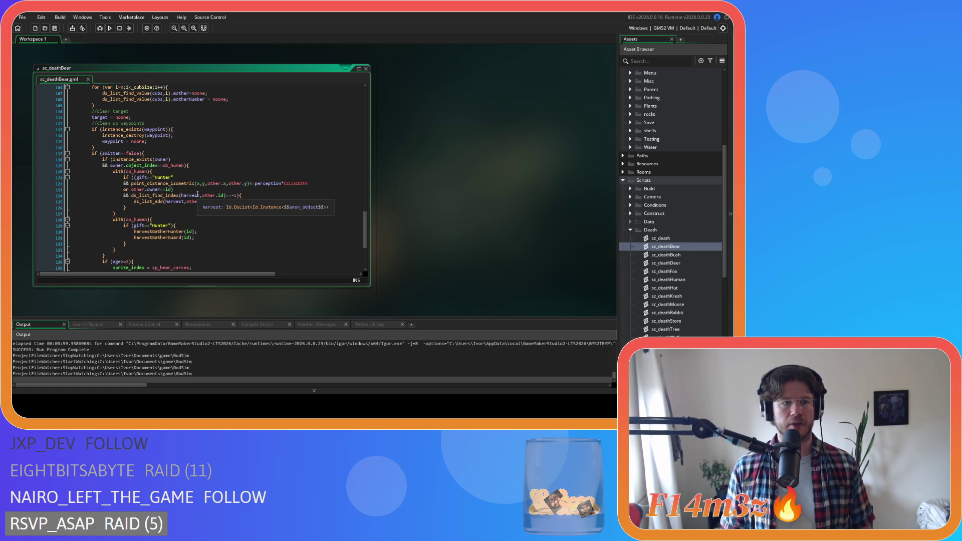
drag(92, 117, 132, 117)
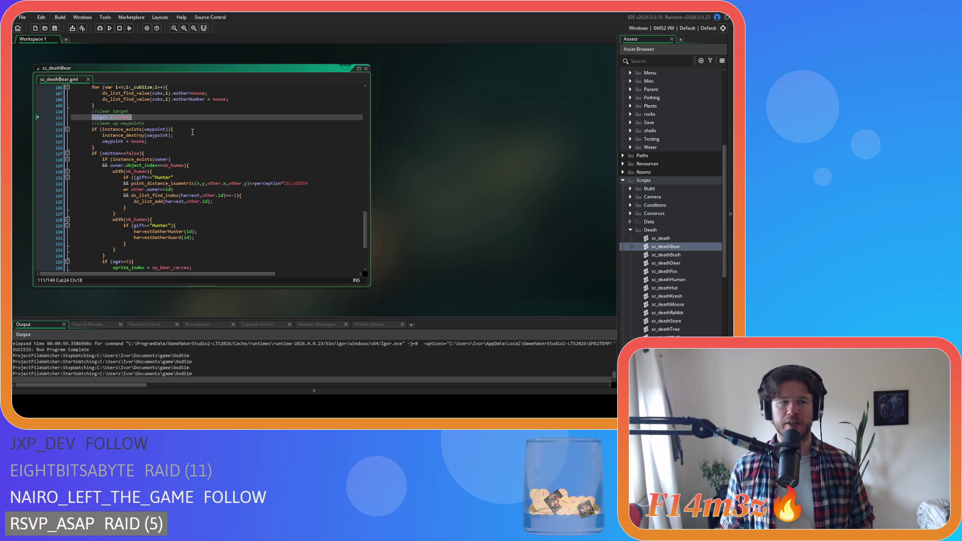
click(164, 112)
key(Return)
text(combatantsRemoval(id);)
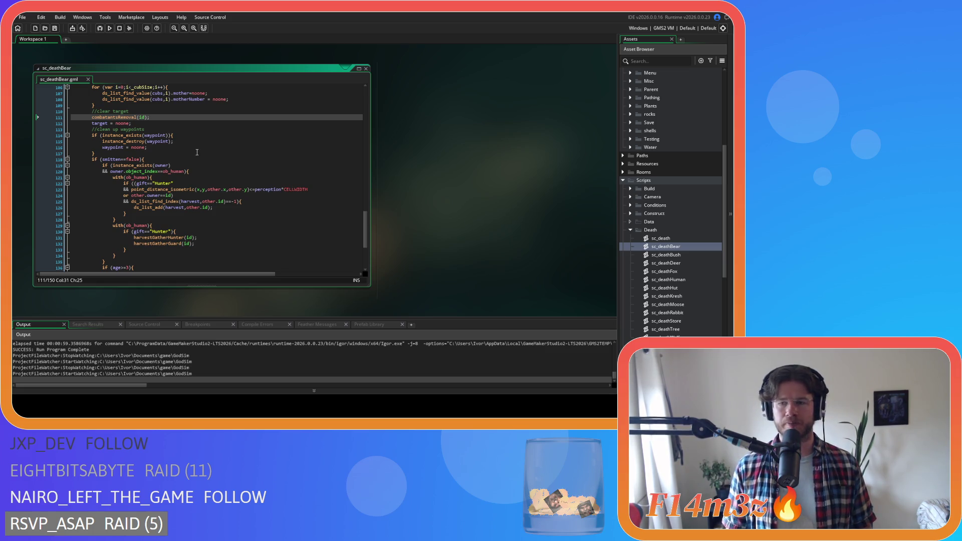
Step: Open sc_deathMoose from the Death scripts folder
click(686, 263)
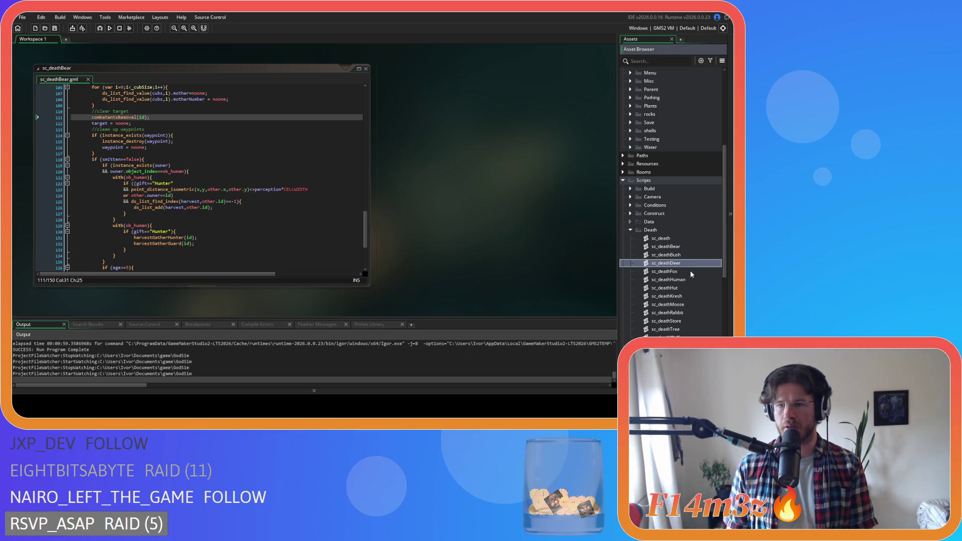
key(Down)
key(Down)
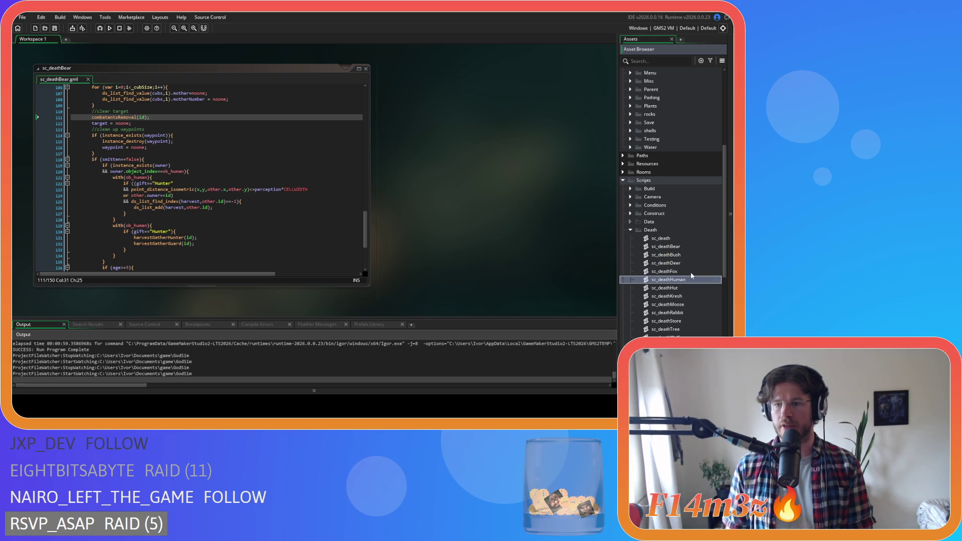
key(Down)
key(Down)
key(Down)
key(Return)
scroll(284, 211, down, 20)
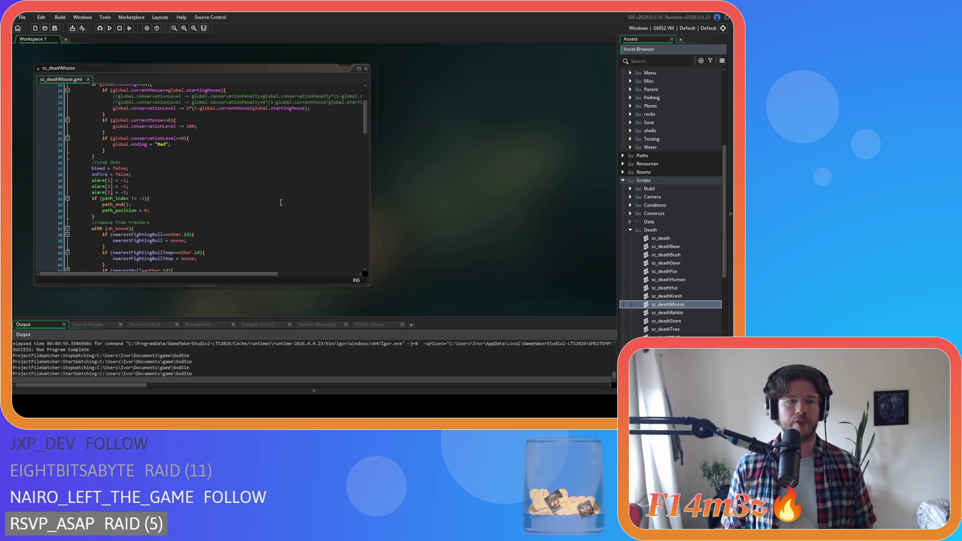
Step: Paste combatantsRemoval(id); under //clear target in sc_deathMoose and save
scroll(257, 187, down, 4)
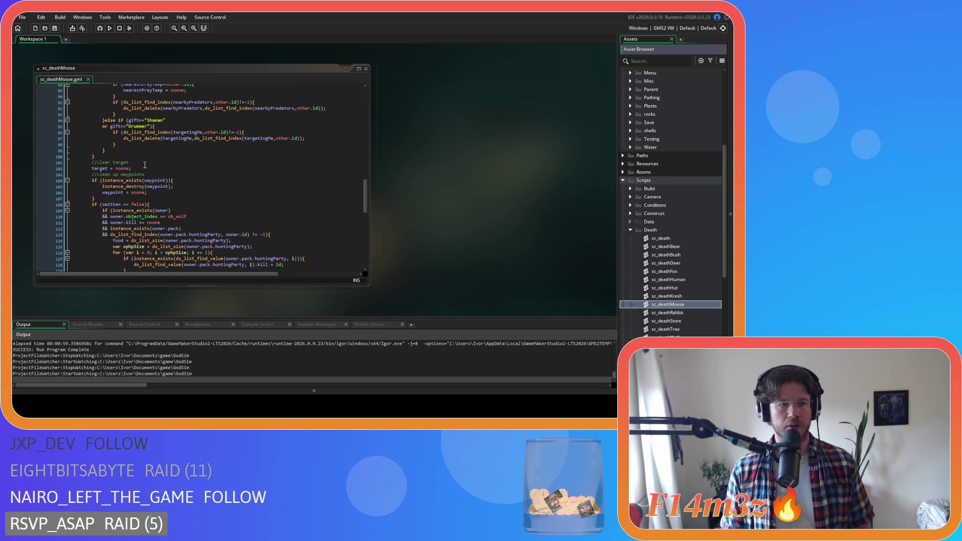
click(144, 163)
key(Return)
text(combatantsRemoval(id);)
key(ctrl+s)
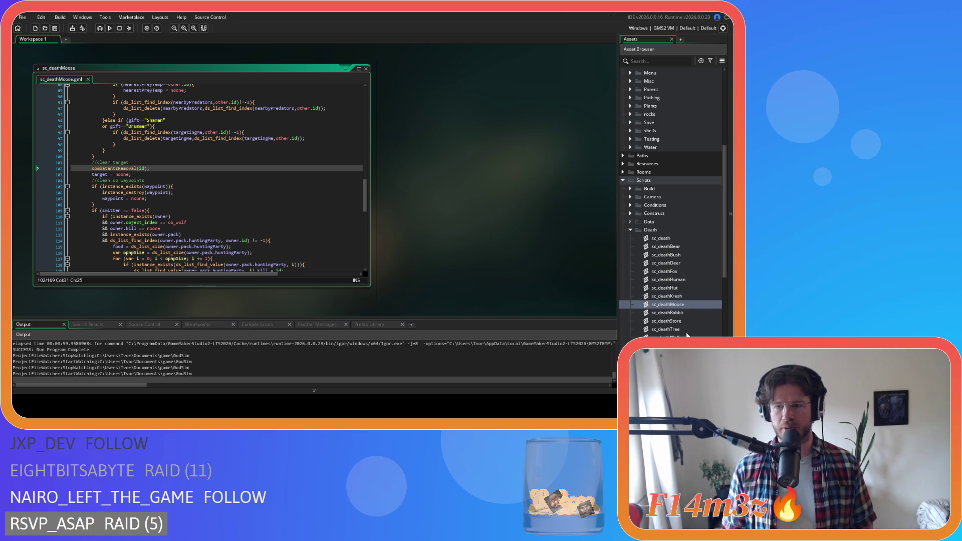
Step: Paste combatantsRemoval(id); under //clear target in sc_deathWolf and collapse its editor window
double_click(666, 337)
scroll(309, 181, down, 15)
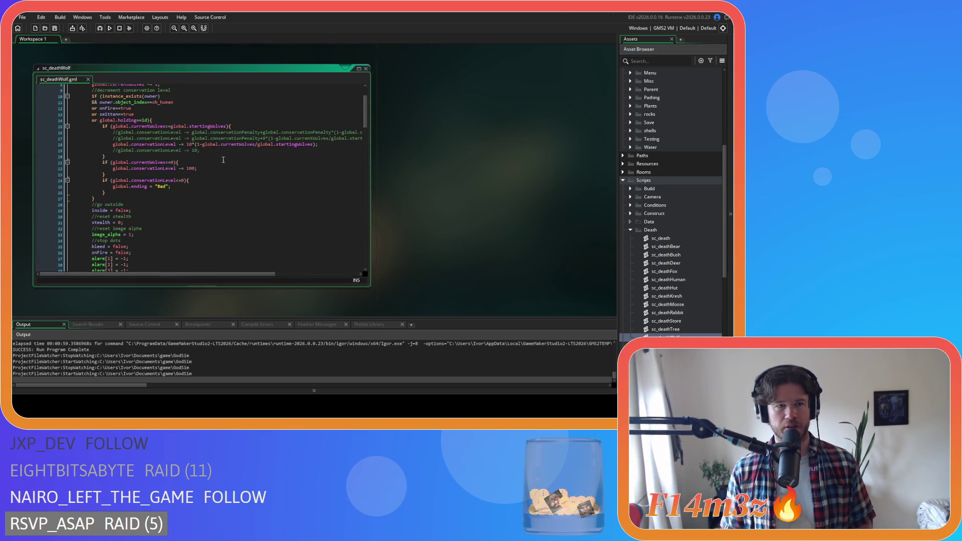
scroll(218, 155, down, 14)
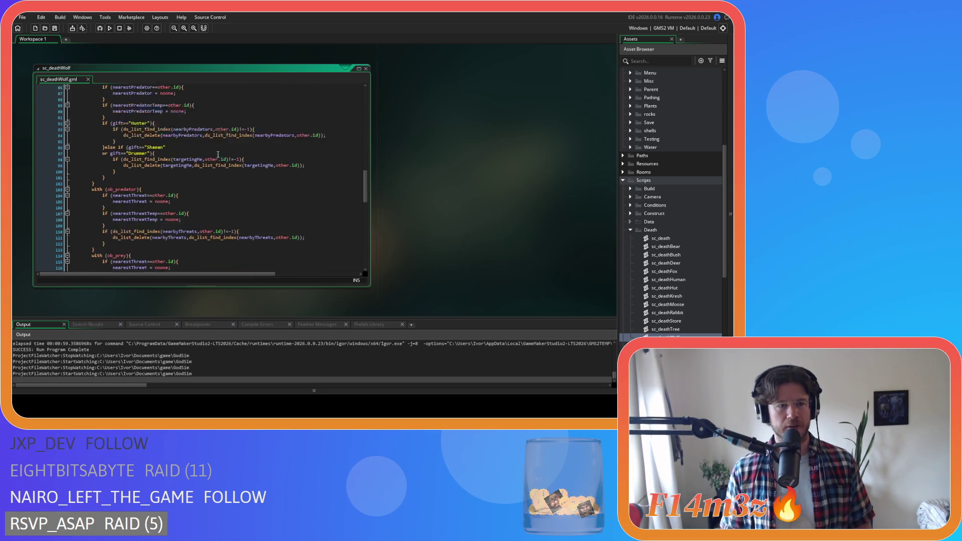
click(148, 153)
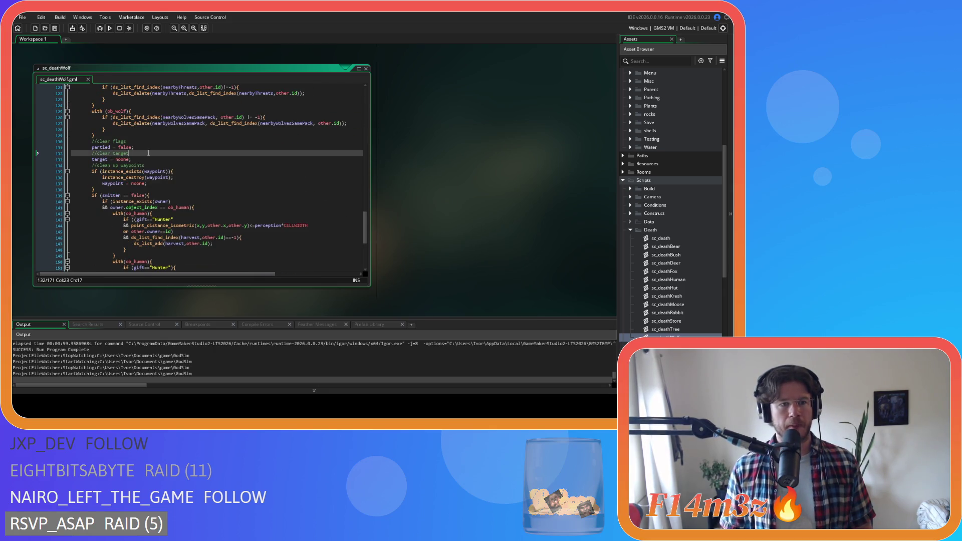
key(Return)
text(combatantsRemoval(id);)
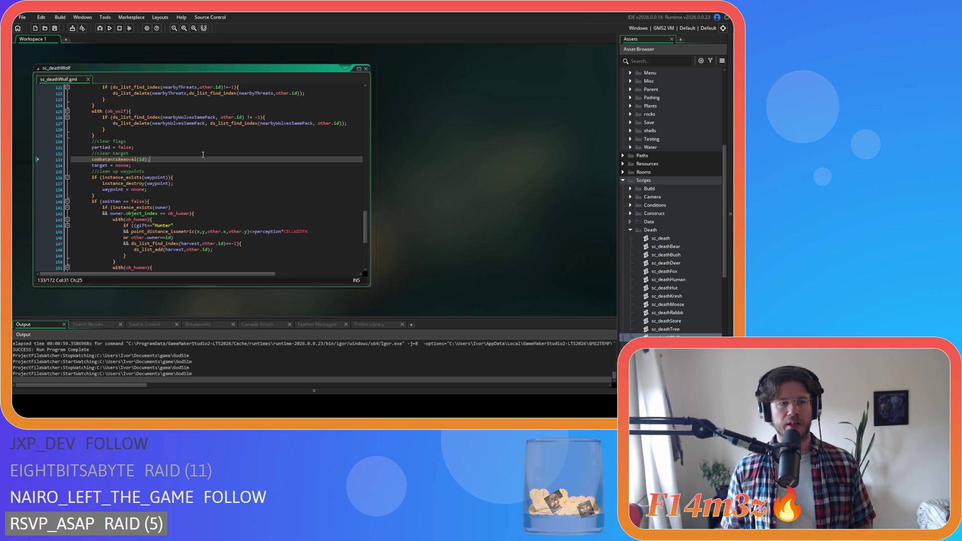
click(431, 142)
right_click(431, 142)
mouse_move(445, 150)
click(489, 183)
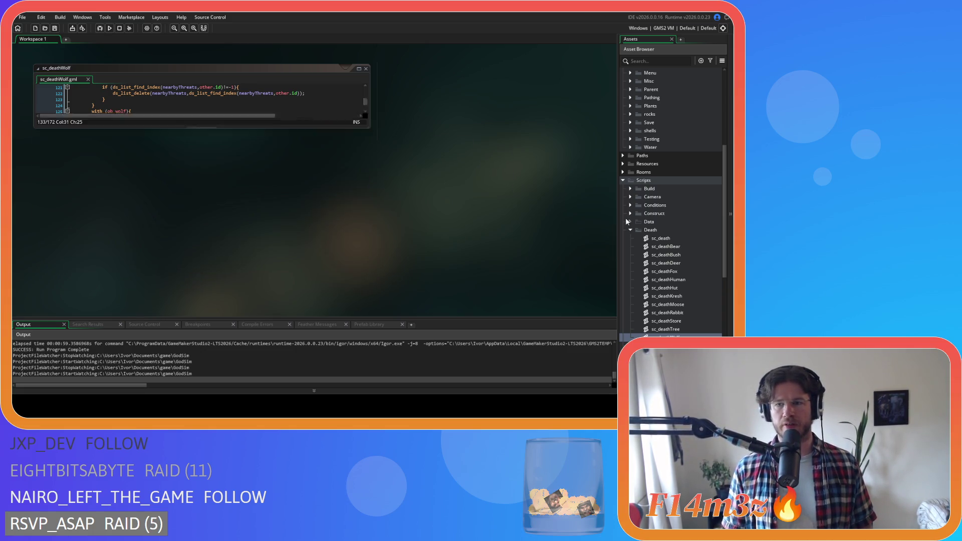
Step: Collapse the Scripts folder so the Objects folder is visible
click(623, 181)
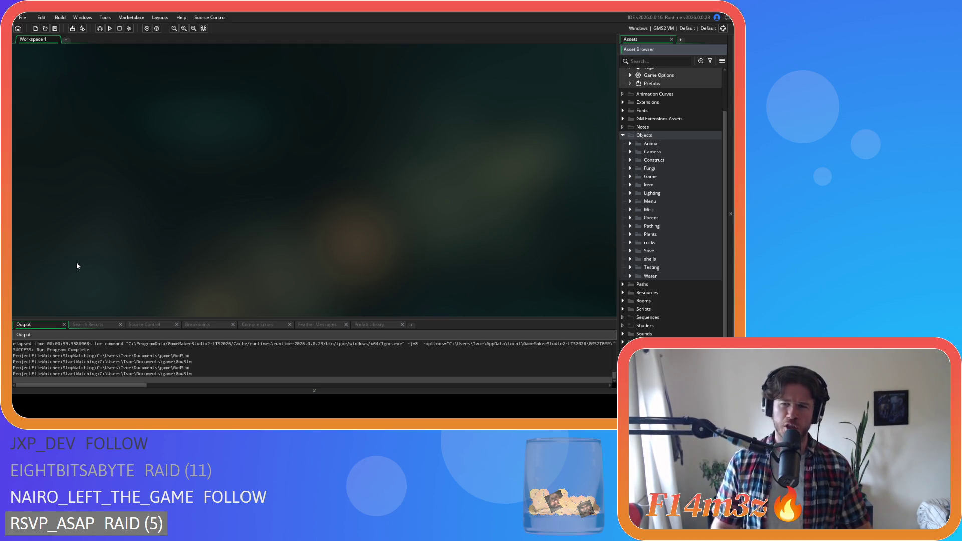
Step: Expand the Game objects folder and open ob_controller
click(364, 239)
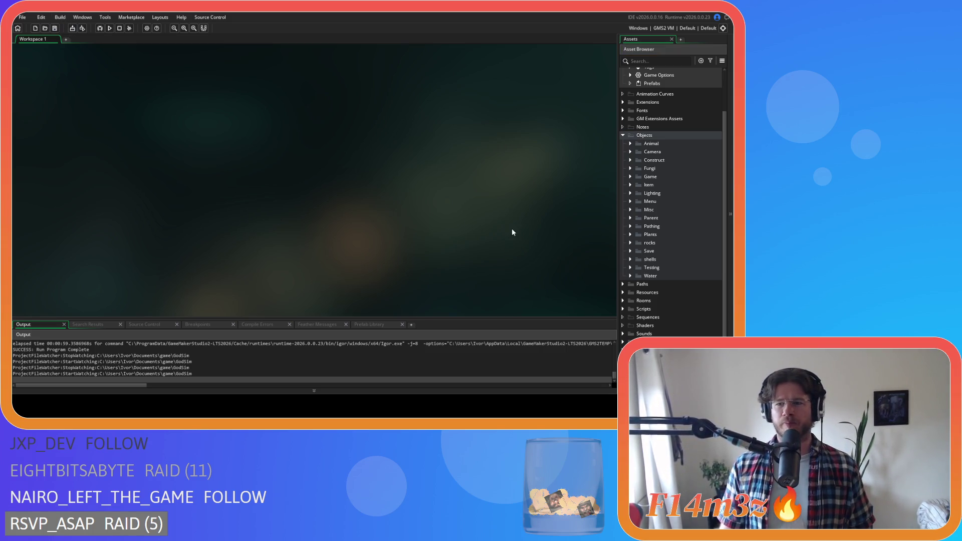
click(649, 178)
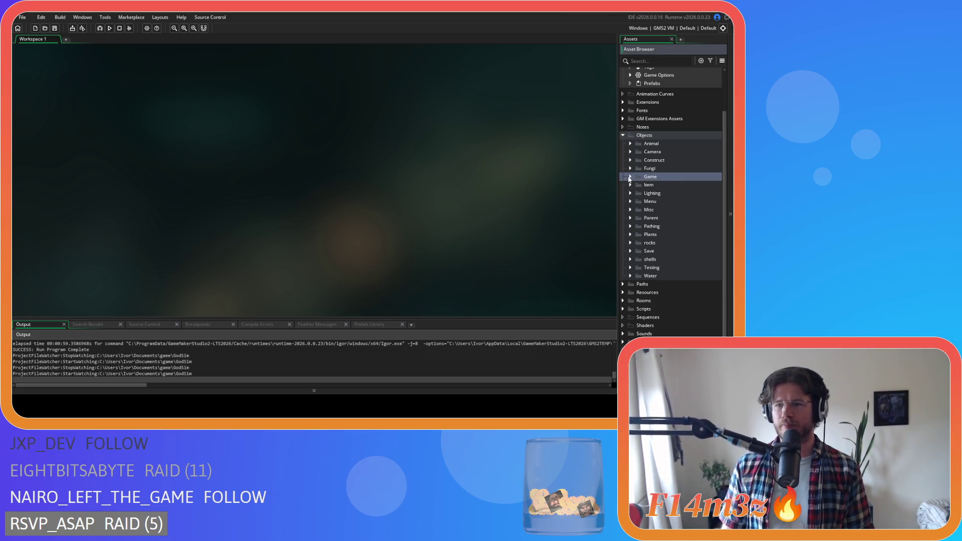
click(630, 177)
click(625, 175)
click(625, 175)
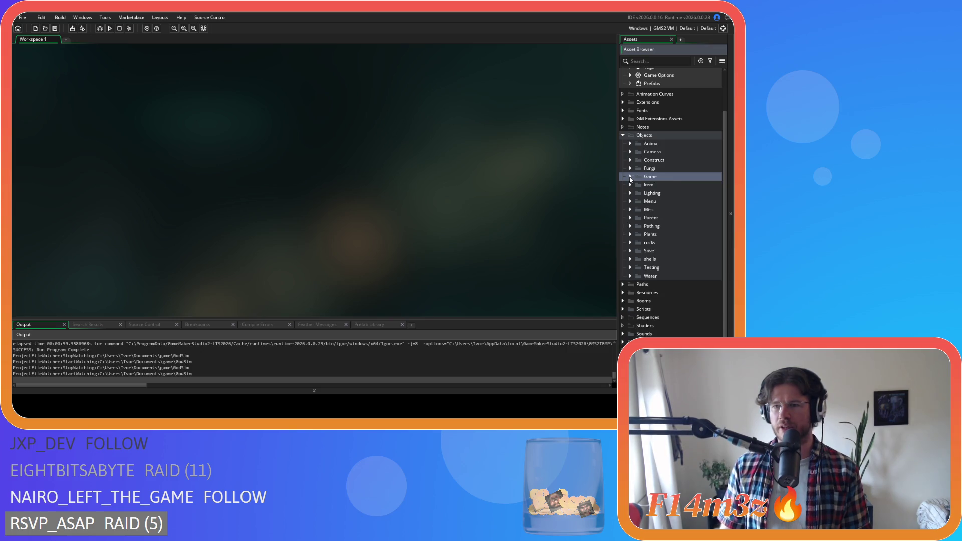
double_click(641, 186)
Step: Open ob_controller's Global Left Pressed event code and scroll through it
scroll(193, 146, down, 3)
double_click(193, 162)
scroll(466, 160, down, 10)
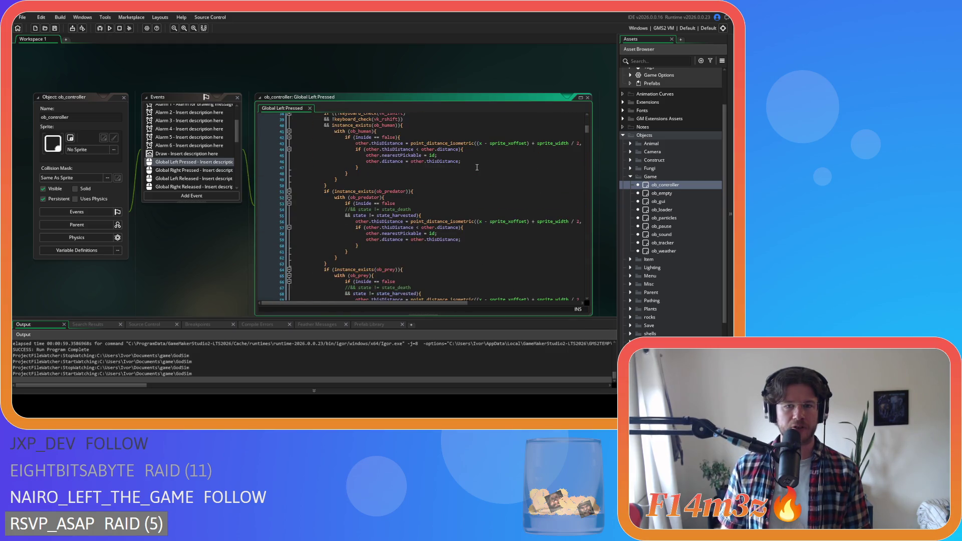
scroll(477, 167, down, 3)
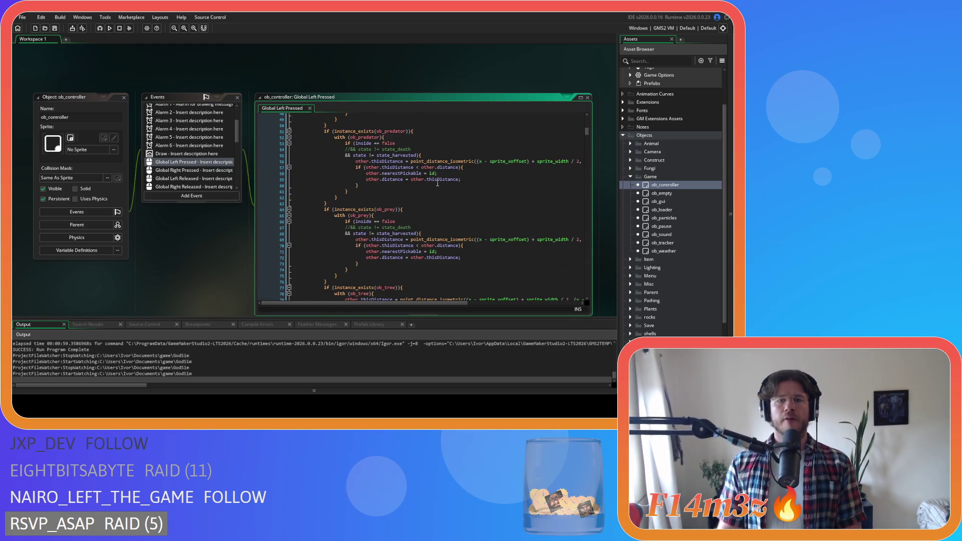
scroll(438, 183, down, 20)
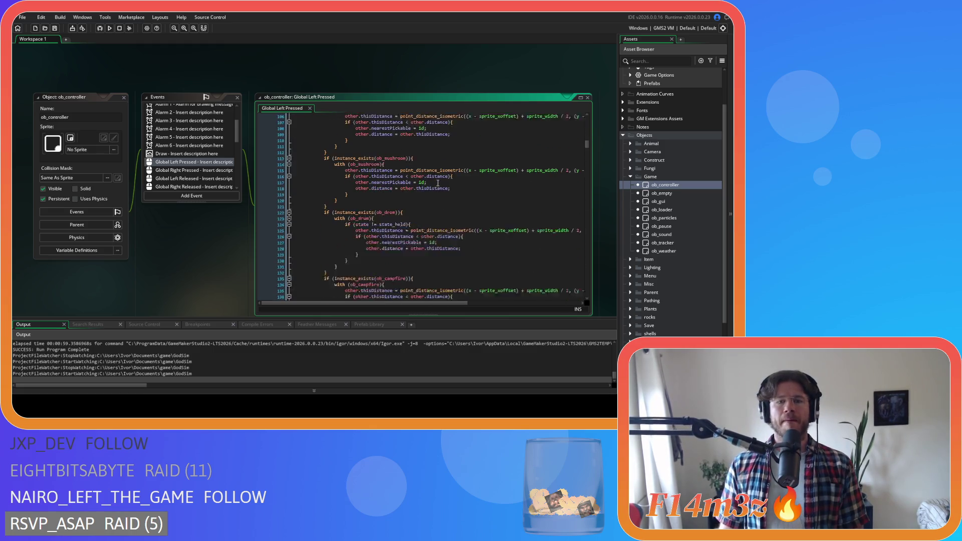
scroll(437, 183, down, 8)
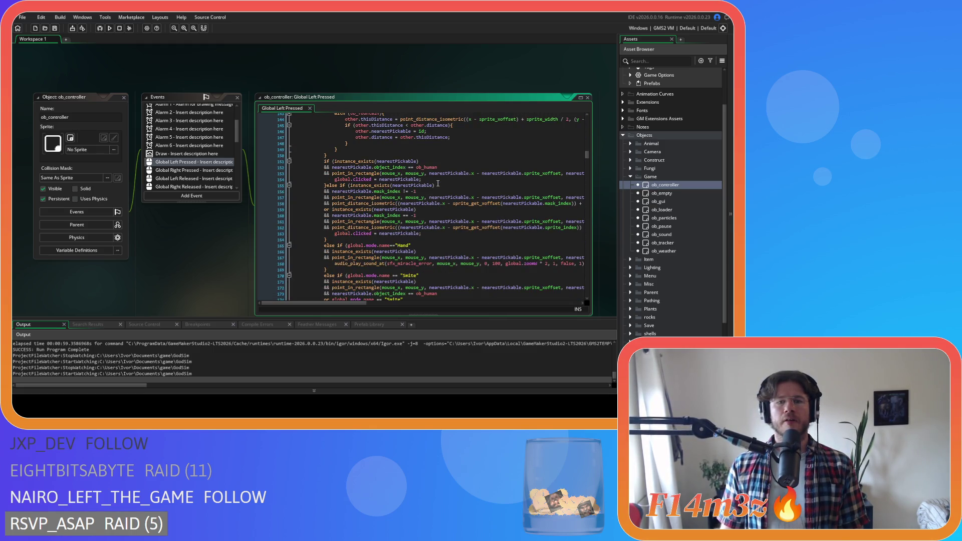
scroll(437, 184, down, 6)
Step: Remove the spaces around == in the object_index comparisons on lines 183, 184, 190 and 191
click(458, 144)
key(Delete)
key(Right)
key(Right)
key(Delete)
click(454, 150)
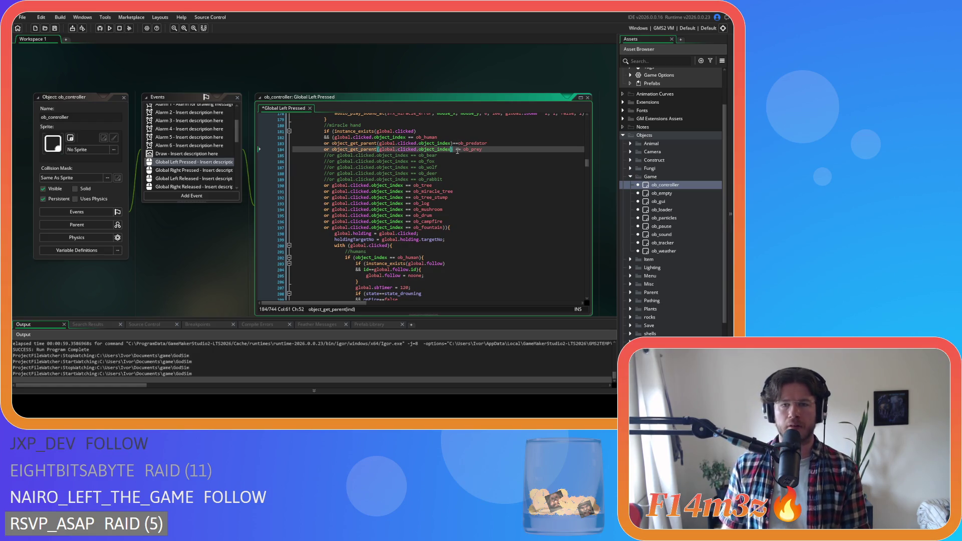
key(Delete)
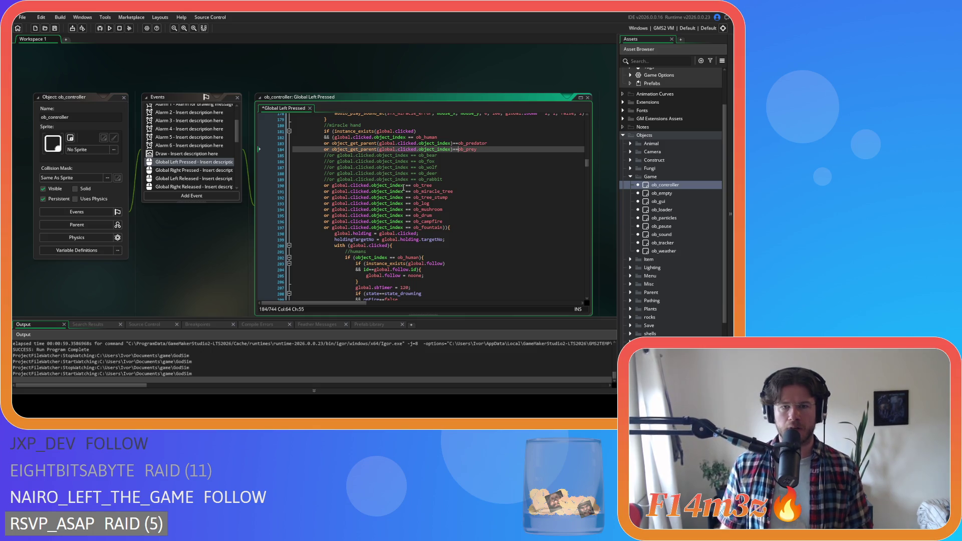
click(403, 185)
key(Delete)
click(404, 191)
Step: Strip the spaces around == in the comparisons on lines 192 through 195
key(Delete)
key(Right)
key(Right)
key(Delete)
click(404, 198)
key(Delete)
key(Right)
key(Right)
key(Delete)
click(404, 203)
key(Delete)
key(Right)
key(Right)
key(Delete)
click(404, 210)
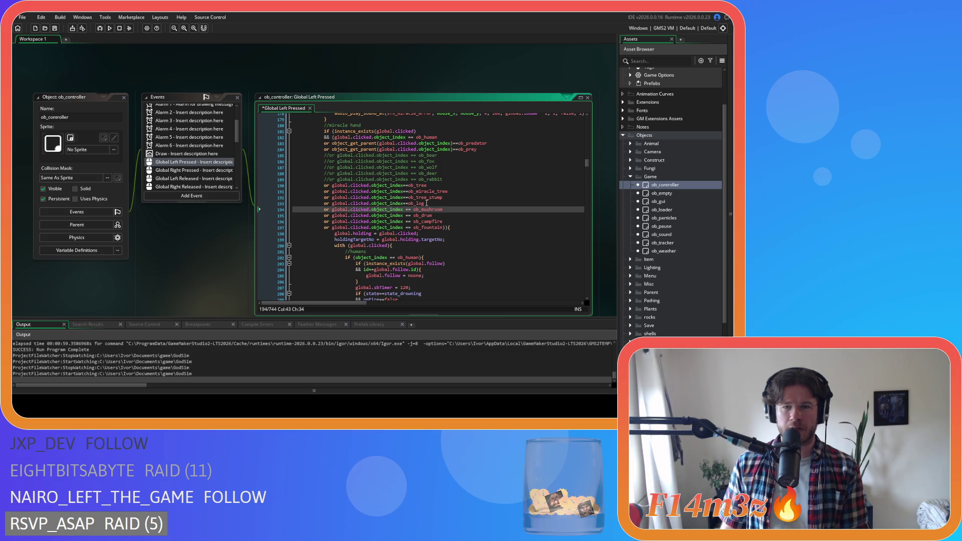
key(Delete)
click(405, 216)
key(Delete)
Step: Remove the spaces around == on lines 196 and 197, then save the event code
click(404, 222)
key(Delete)
key(Right)
key(Right)
key(Delete)
click(404, 228)
key(Delete)
key(Right)
key(Right)
key(Delete)
click(482, 227)
key(ctrl+s)
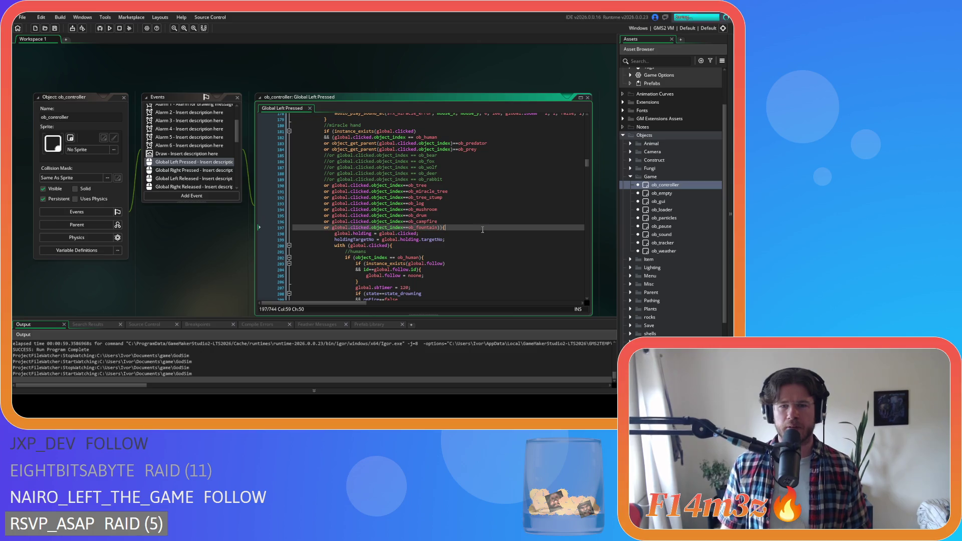
Step: Tighten the ob_human == comparison on line 202 and save again
scroll(404, 210, down, 4)
click(390, 182)
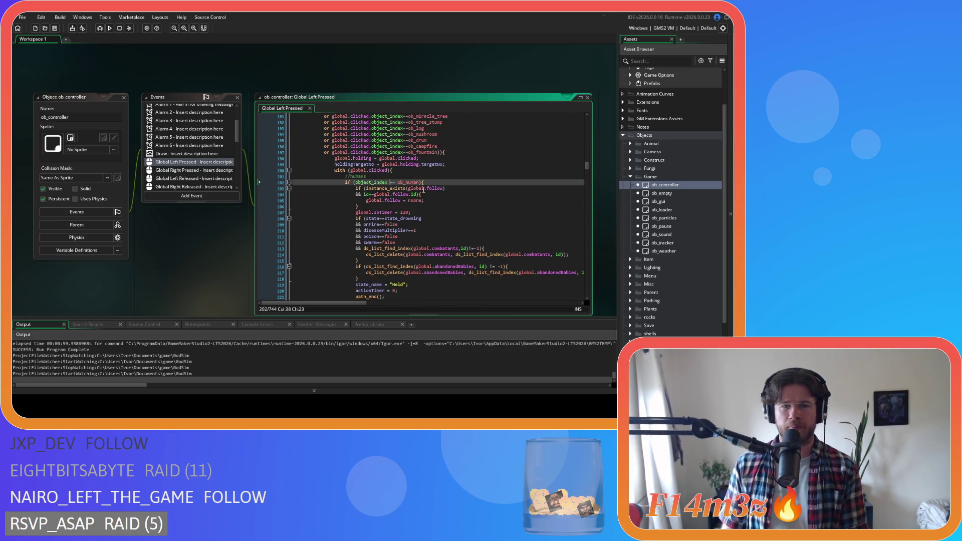
key(Delete)
key(Right)
key(Right)
key(Delete)
key(ctrl+s)
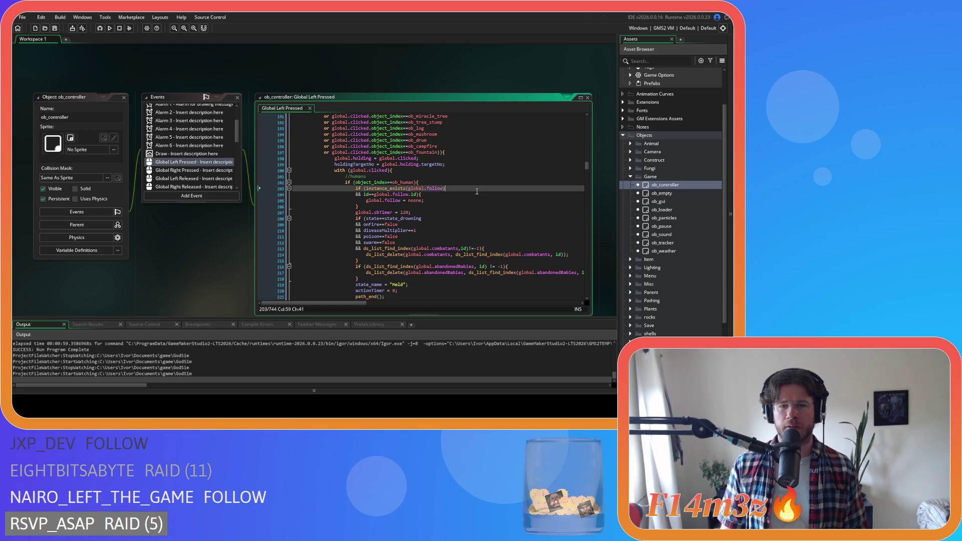
key(Down)
key(Down)
key(Down)
click(457, 225)
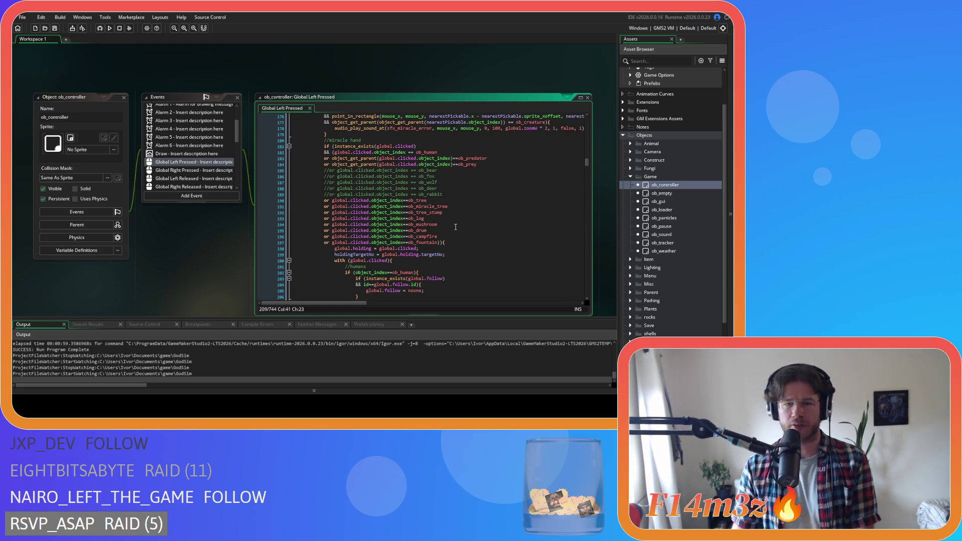
Step: Delete the spaces around == on line 676 so it reads kill==global.holding.id
scroll(465, 193, down, 2)
mouse_move(587, 166)
mouse_down()
mouse_move(592, 295)
mouse_move(587, 228)
mouse_move(599, 265)
mouse_up()
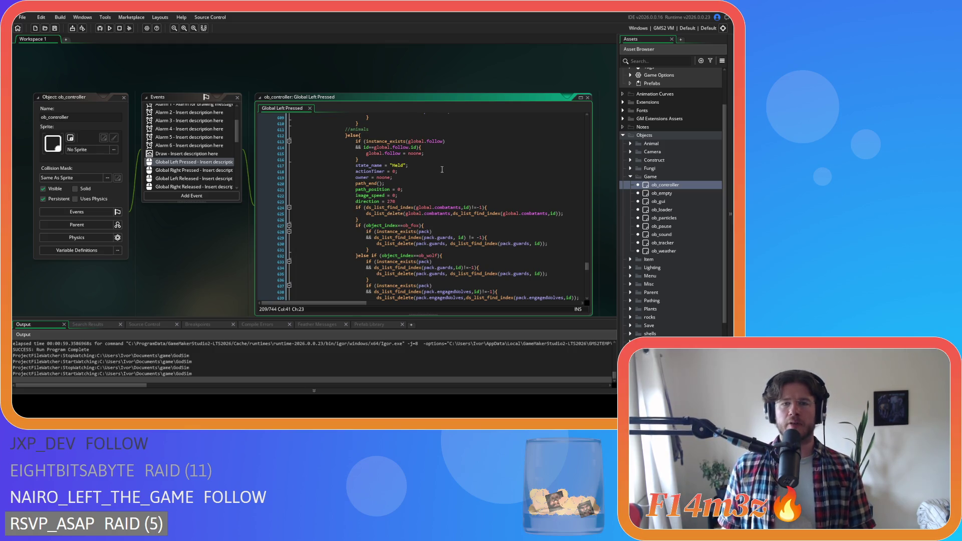
scroll(442, 169, down, 15)
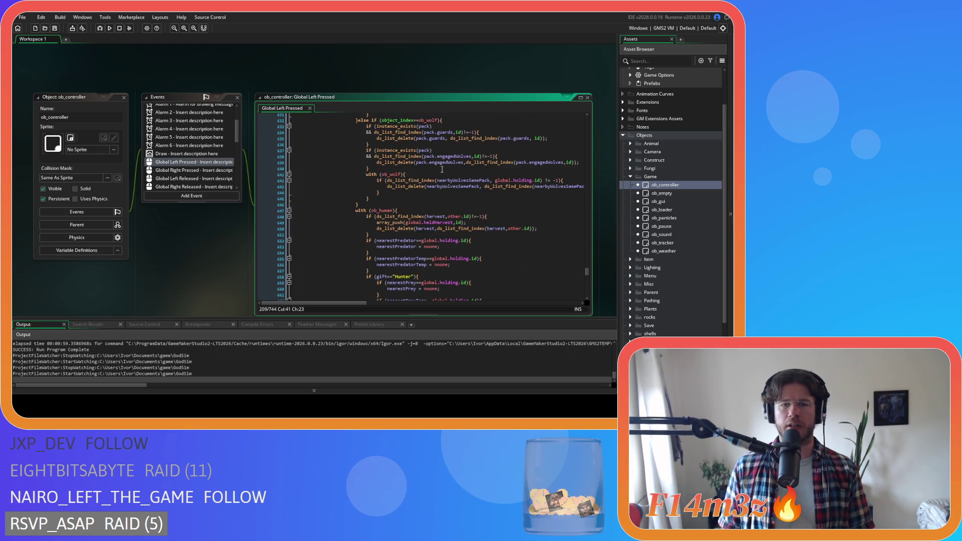
scroll(443, 168, down, 16)
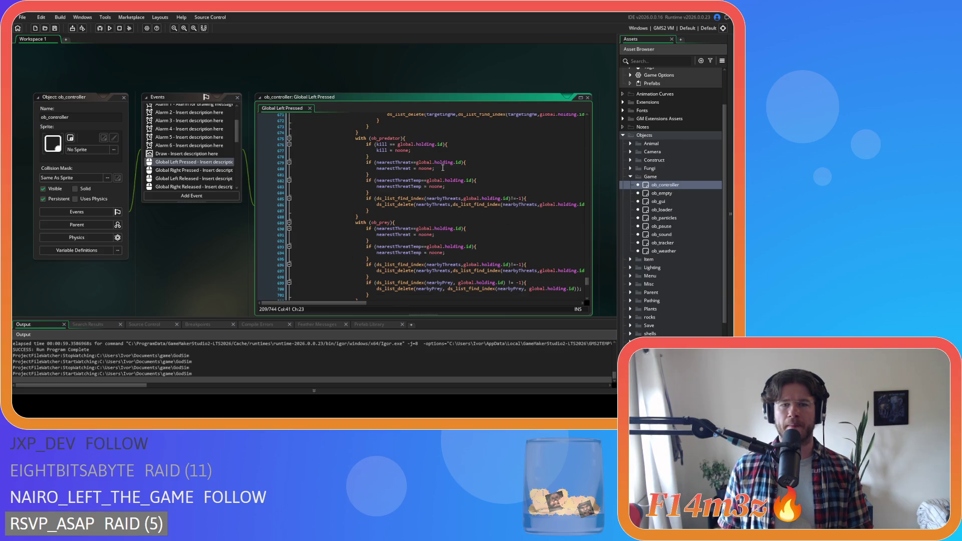
scroll(443, 168, up, 20)
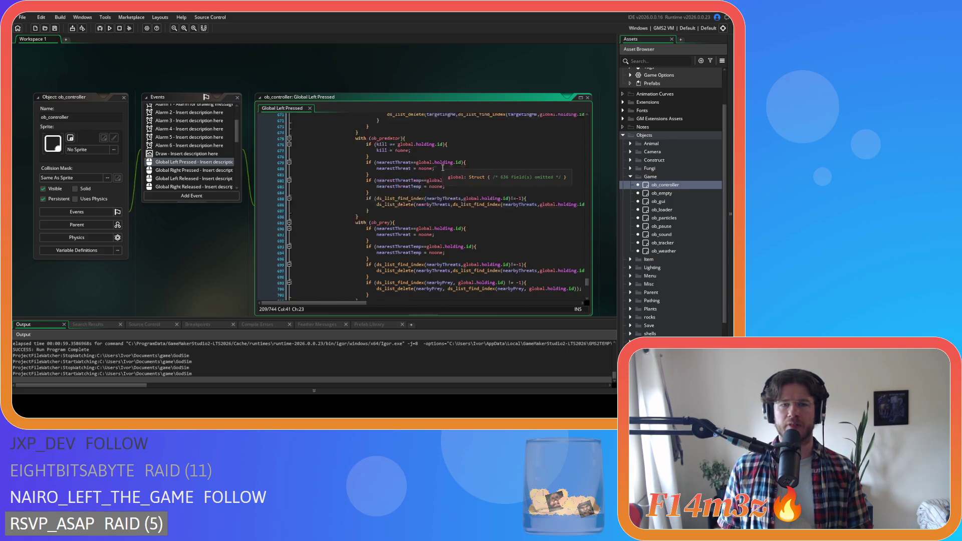
scroll(442, 168, up, 11)
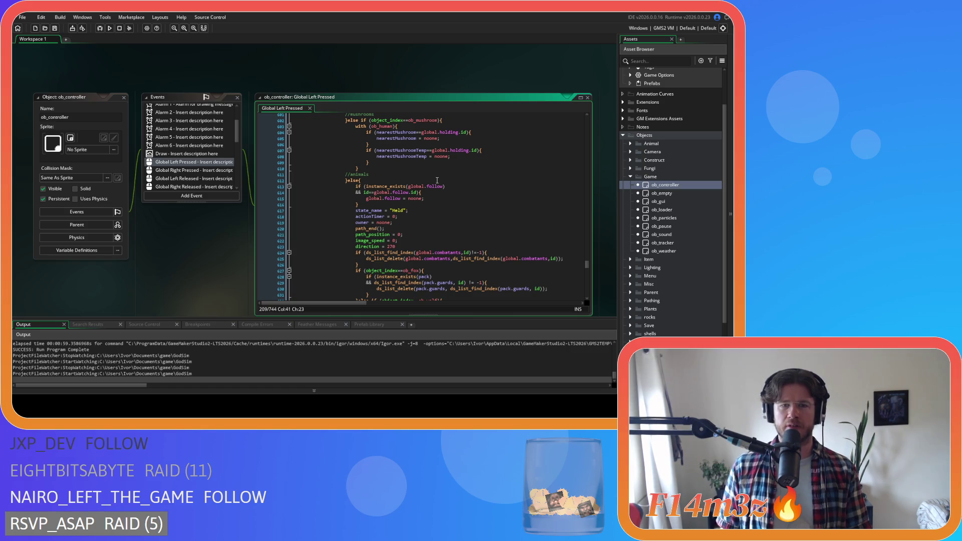
scroll(437, 181, down, 10)
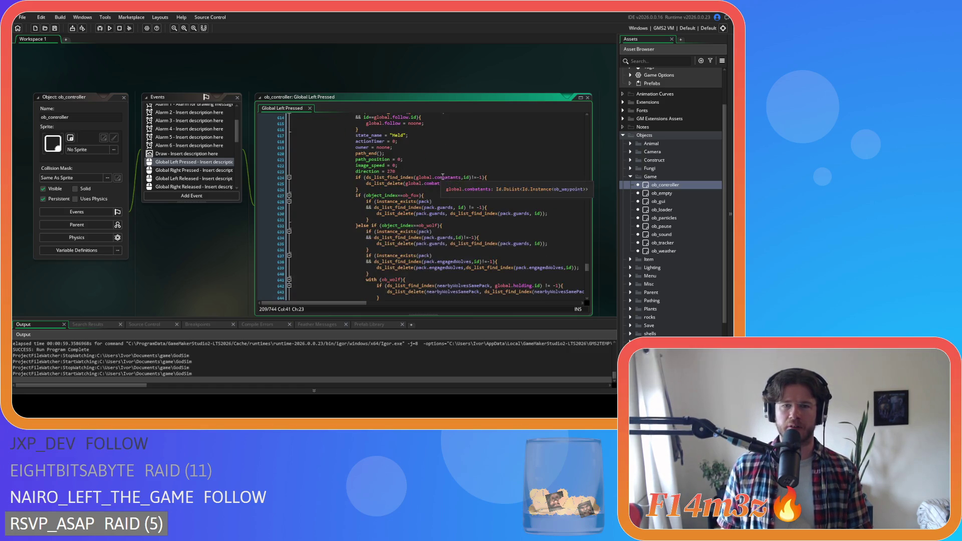
scroll(483, 191, down, 10)
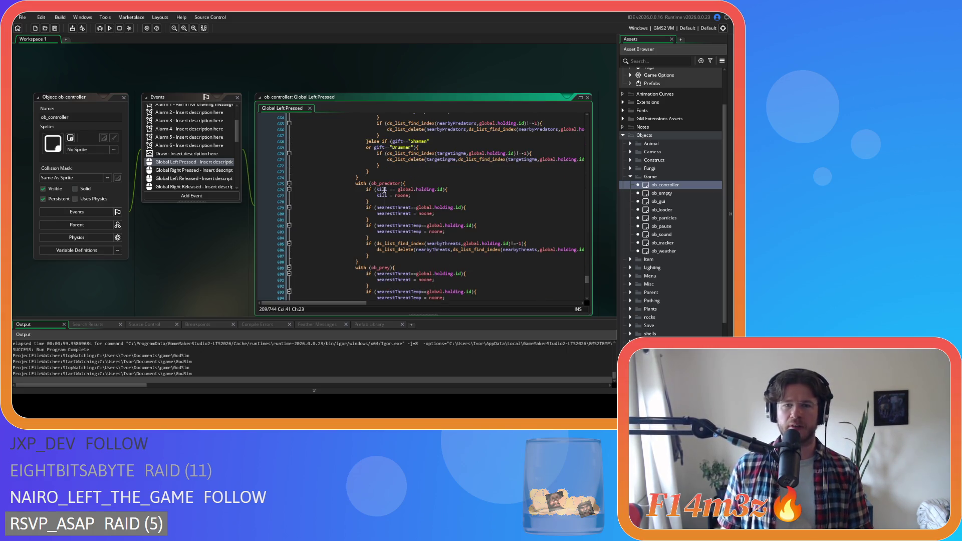
click(390, 189)
key(BackSpace)
key(Delete)
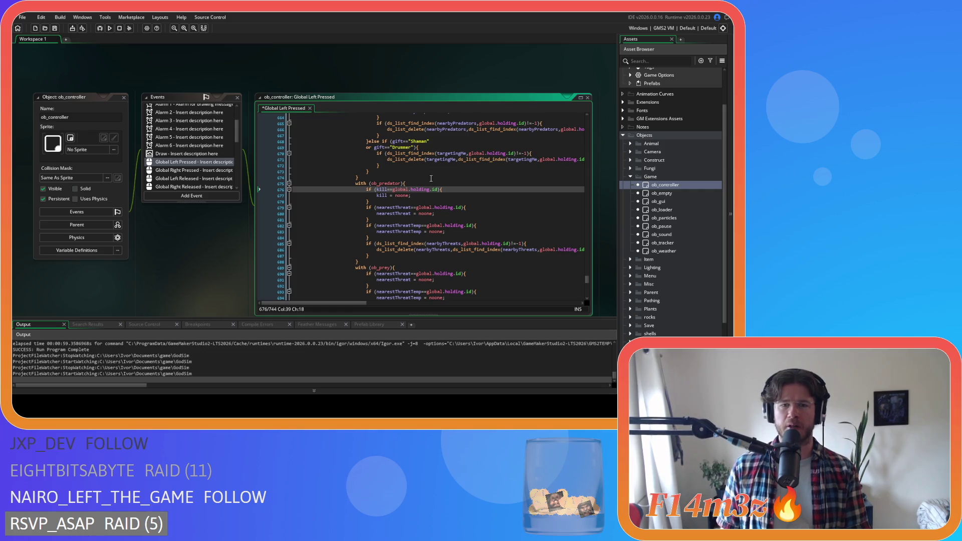
Step: Scroll through the surrounding Global Left Pressed code to review the predator checks
scroll(466, 196, down, 3)
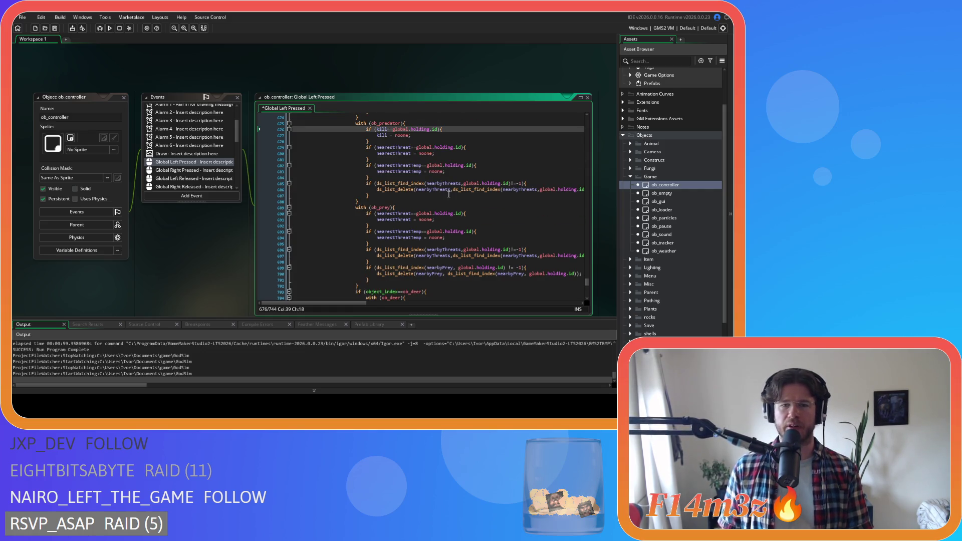
scroll(448, 195, down, 2)
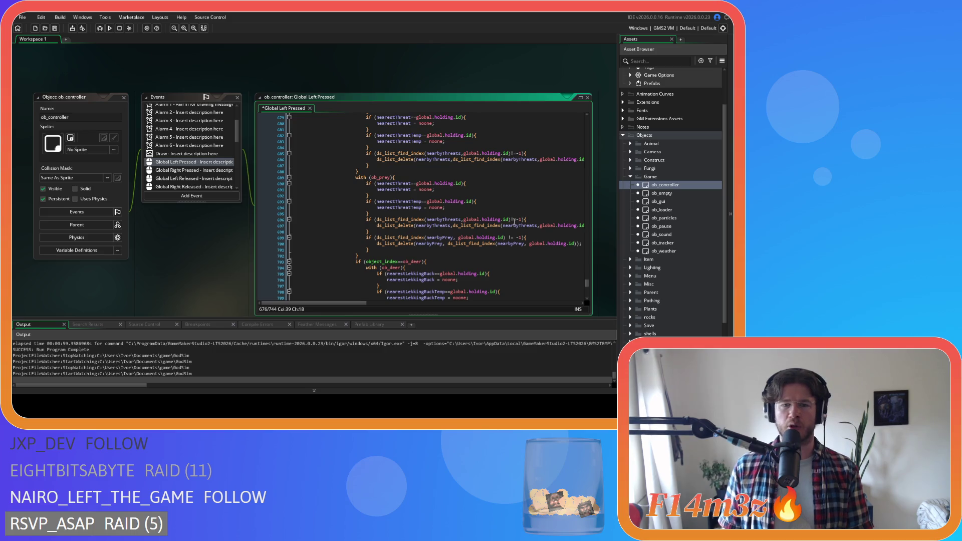
scroll(514, 222, down, 8)
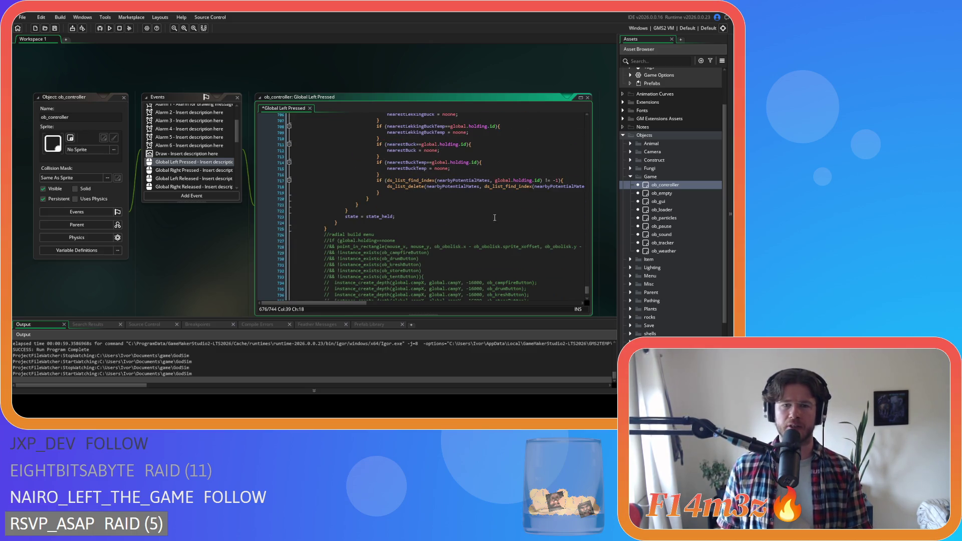
scroll(471, 239, up, 8)
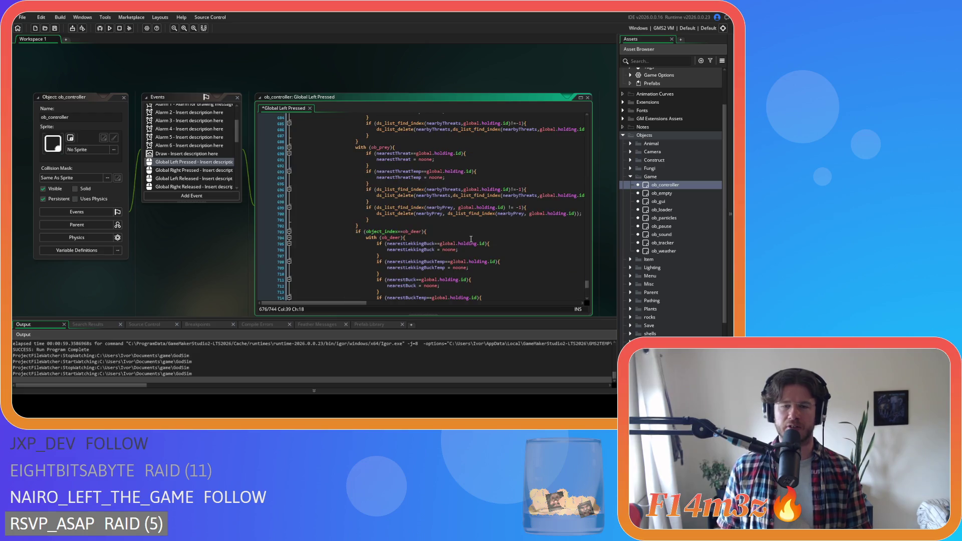
scroll(471, 239, up, 10)
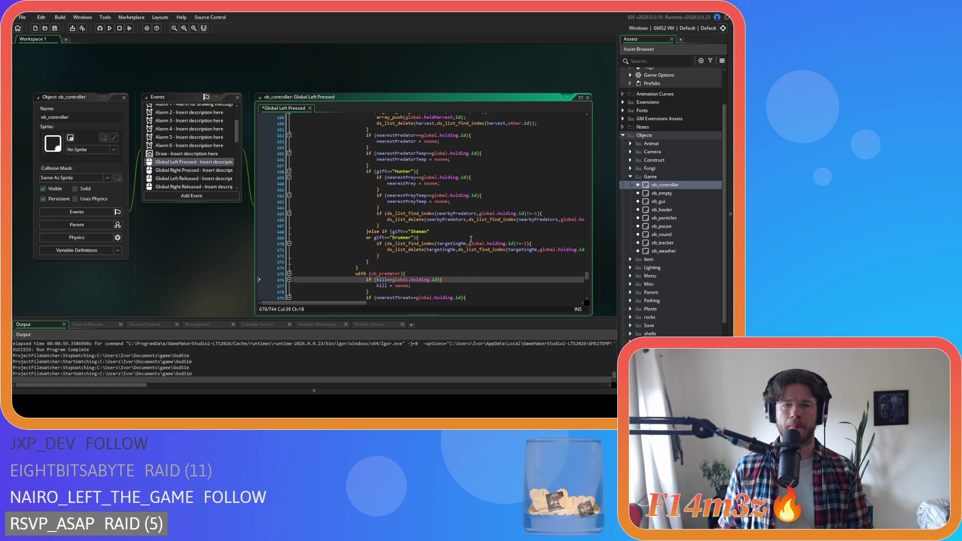
scroll(471, 239, down, 3)
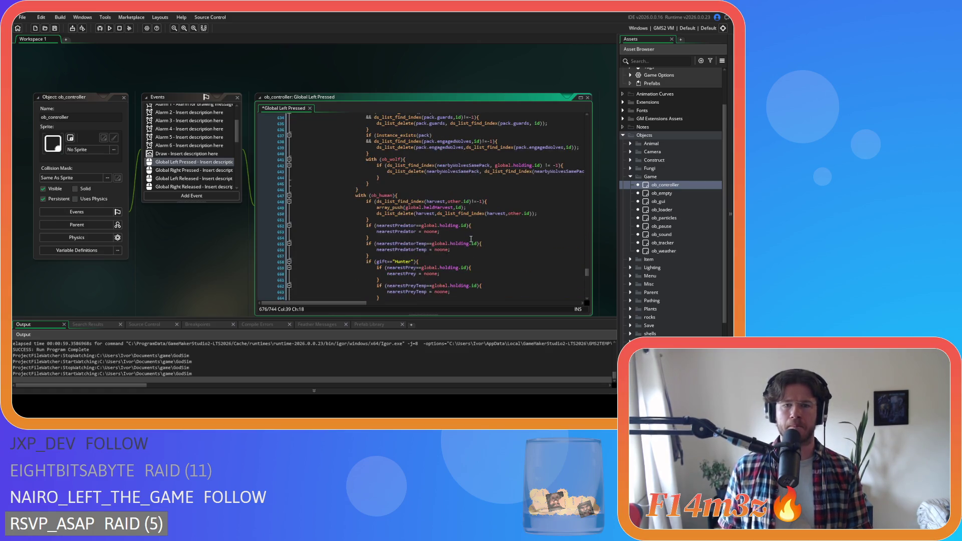
scroll(471, 239, down, 3)
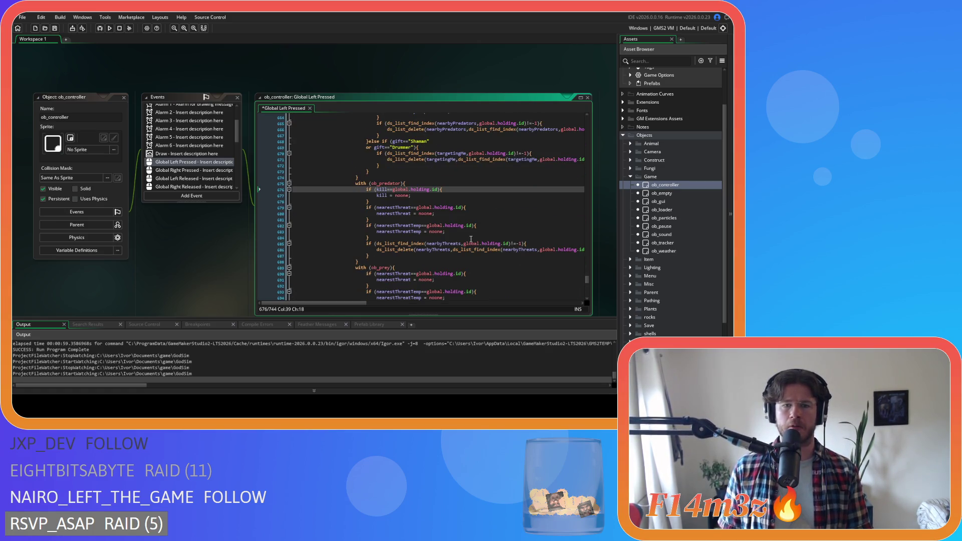
scroll(471, 239, up, 20)
scroll(440, 223, up, 5)
mouse_move(587, 253)
mouse_down()
mouse_move(579, 131)
mouse_move(579, 161)
mouse_move(522, 168)
mouse_up()
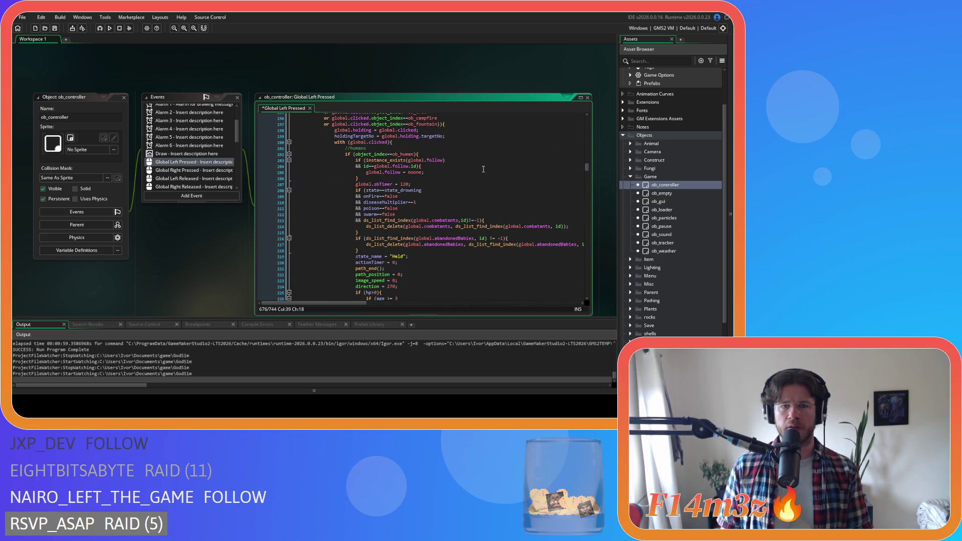
scroll(484, 168, down, 3)
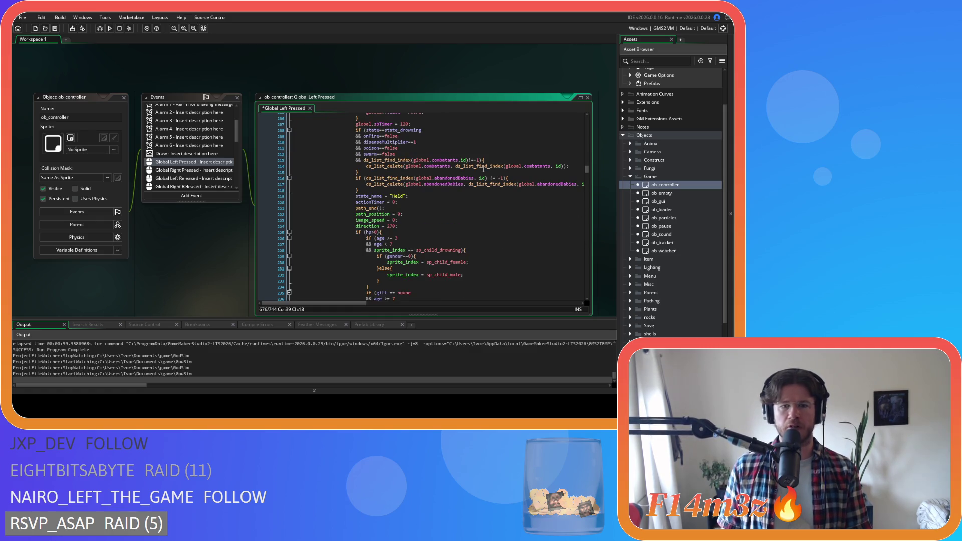
scroll(483, 169, down, 20)
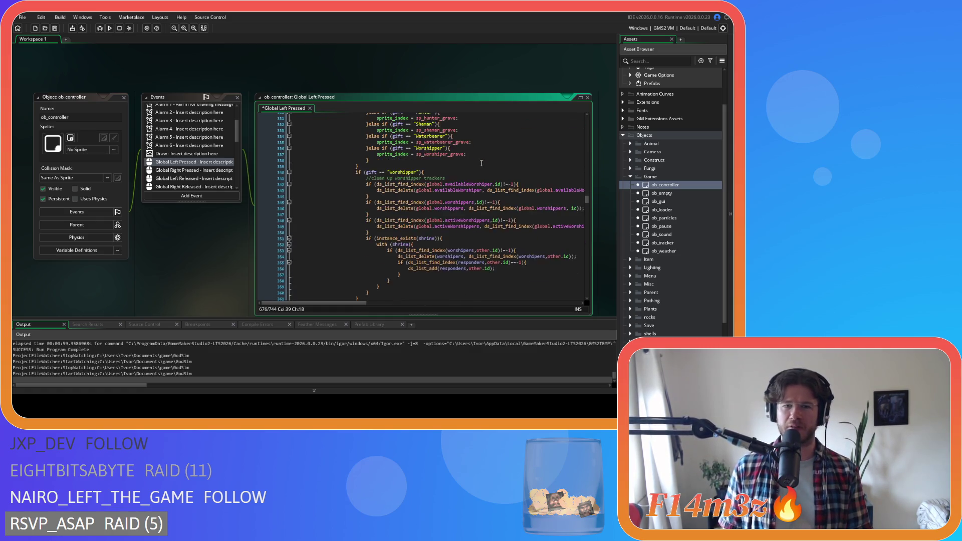
scroll(481, 163, down, 9)
Step: Scan the gift checks and remove a space around == in gift==noone on line 311
click(382, 141)
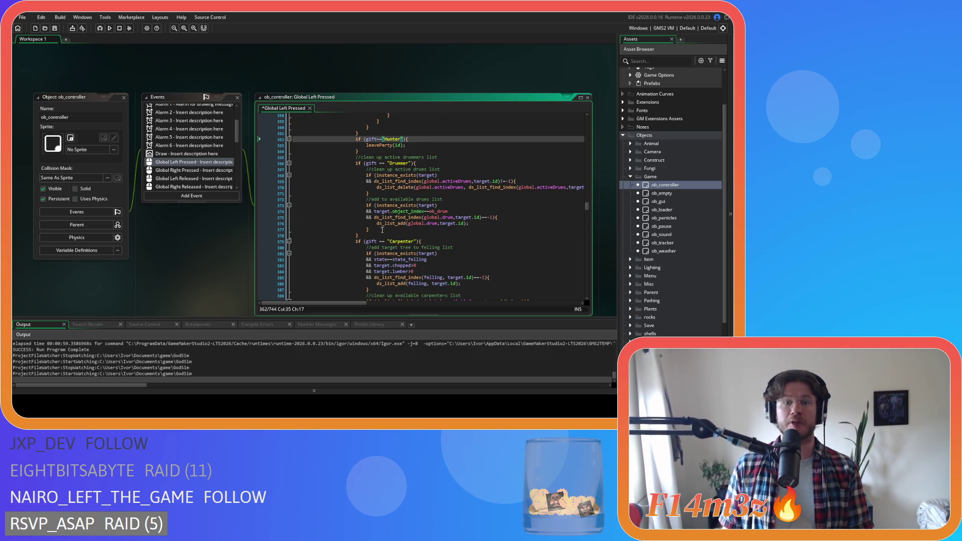
click(383, 242)
scroll(441, 204, down, 9)
scroll(432, 196, up, 17)
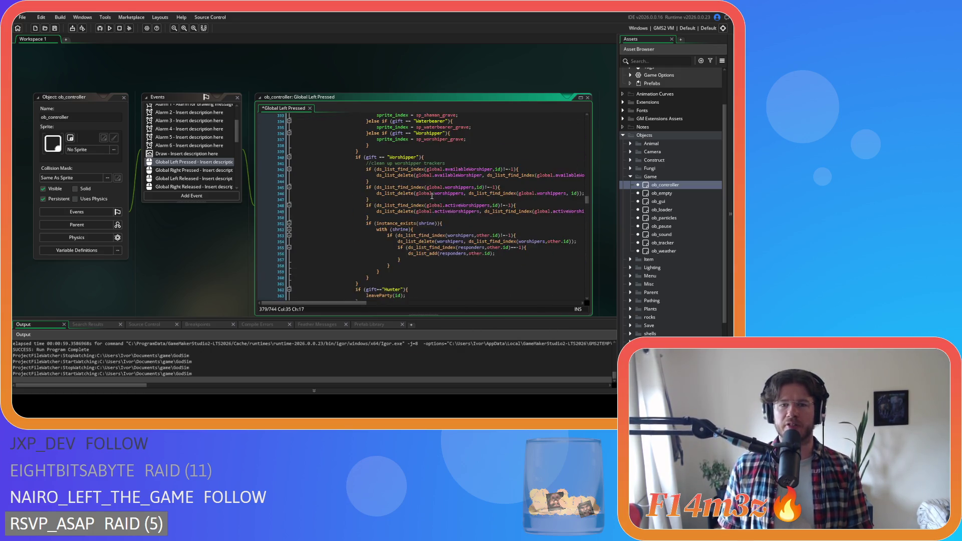
scroll(432, 196, up, 6)
click(383, 262)
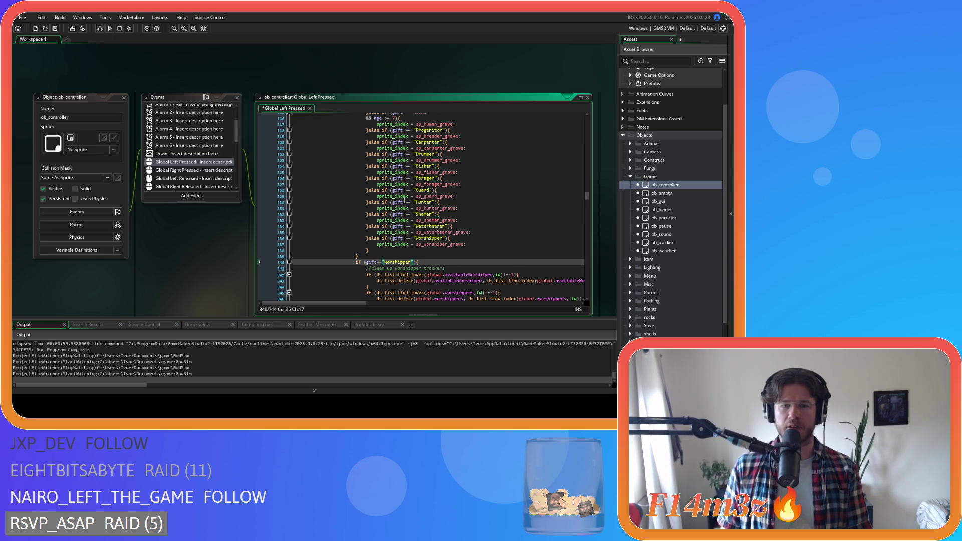
scroll(407, 197, up, 8)
click(387, 238)
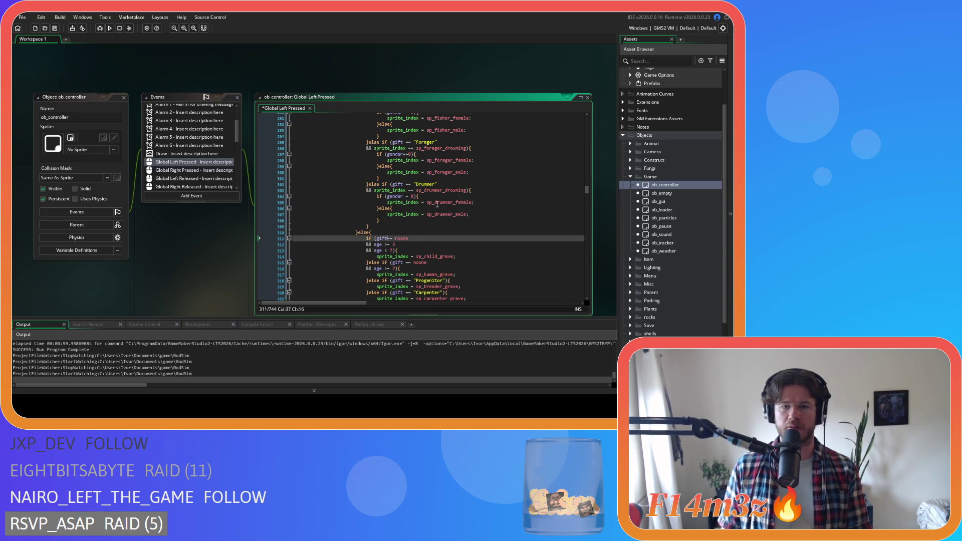
key(Delete)
click(383, 244)
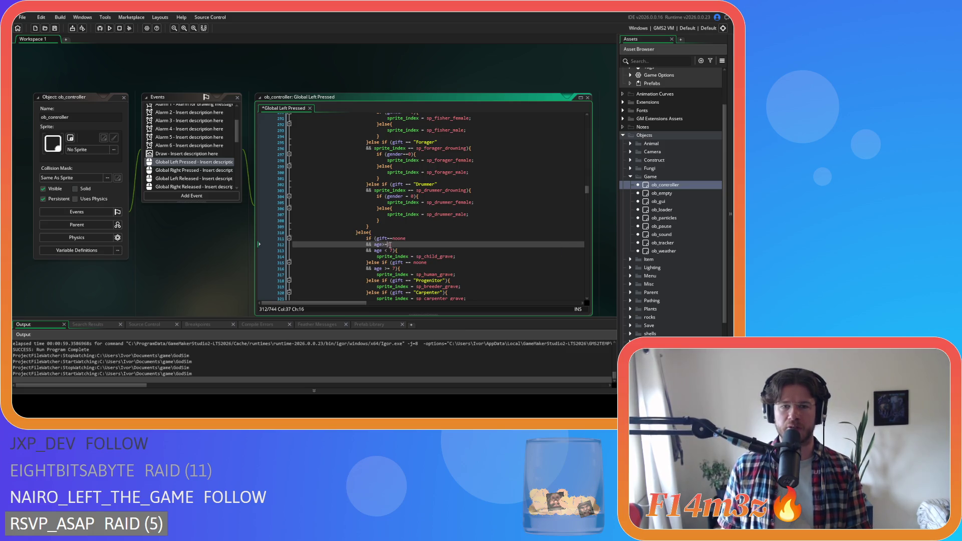
click(383, 250)
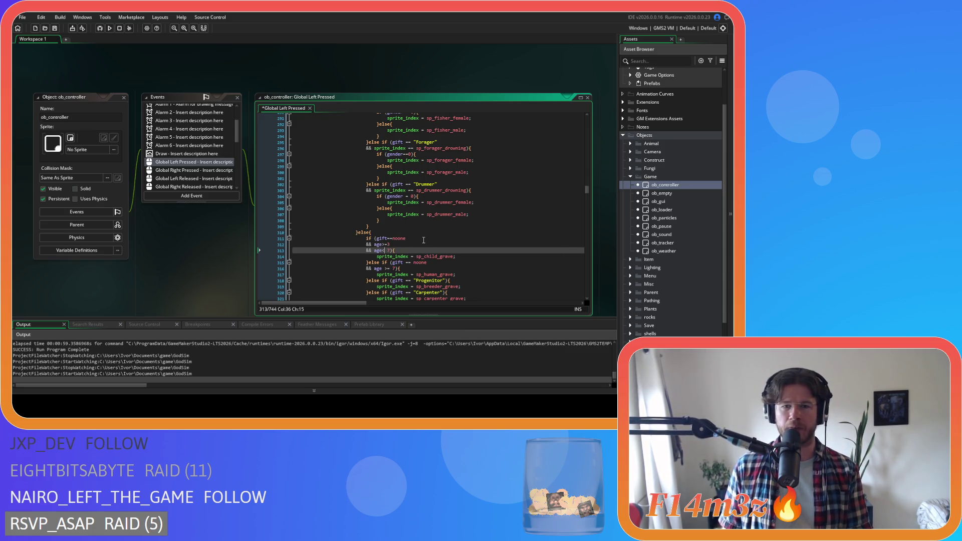
scroll(421, 236, up, 19)
scroll(415, 219, up, 10)
Step: Tighten sprite_index==sp_child_drowning on line 228 and gift==noone on line 235
click(396, 211)
scroll(400, 225, up, 3)
scroll(396, 185, down, 9)
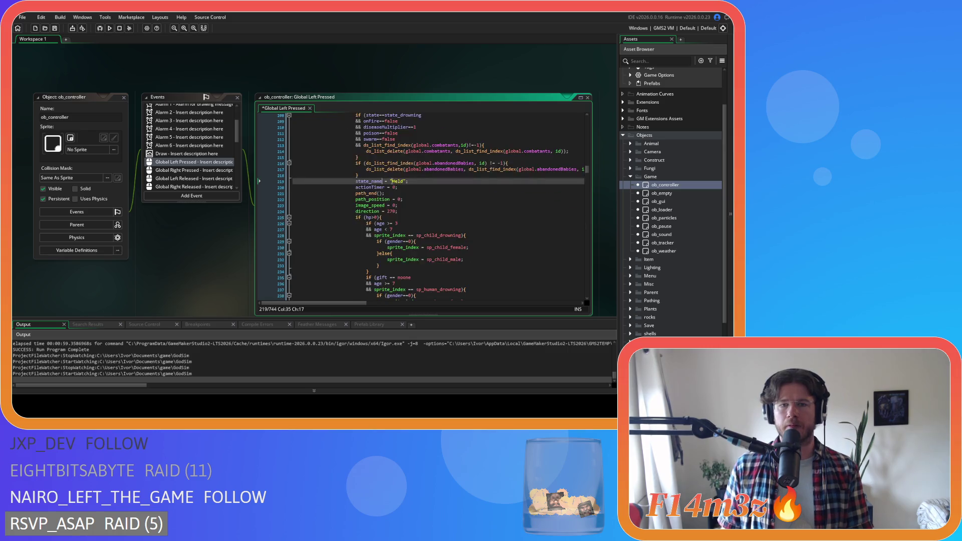
click(410, 160)
key(BackSpace)
key(Right)
key(Right)
key(Delete)
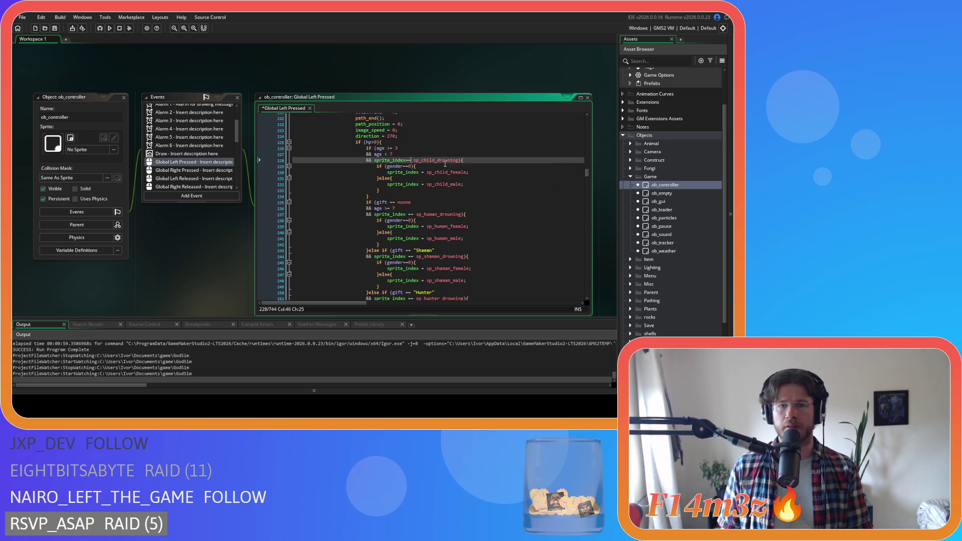
click(390, 203)
key(BackSpace)
key(Right)
key(Right)
key(Delete)
Step: Remove the == spaces in the human drowning check (line 237) and gift=="Shaman" (line 243)
click(383, 208)
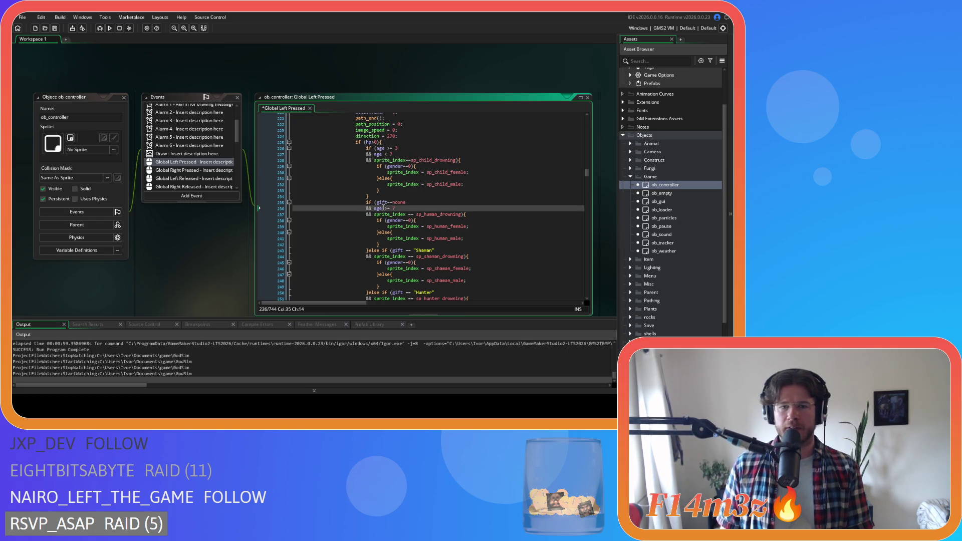
click(408, 214)
key(BackSpace)
key(Right)
key(Right)
key(Delete)
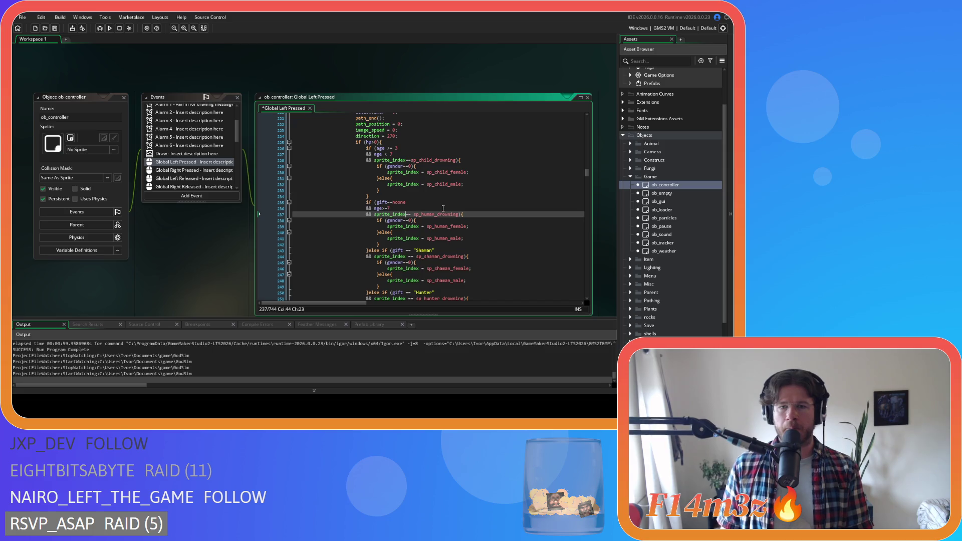
scroll(423, 217, down, 3)
click(407, 205)
key(BackSpace)
key(Right)
key(Right)
key(Delete)
Step: Tighten gift=="Hunter" and sprite_index==sp_hunter_drowning on lines 250–251
scroll(396, 240, down, 3)
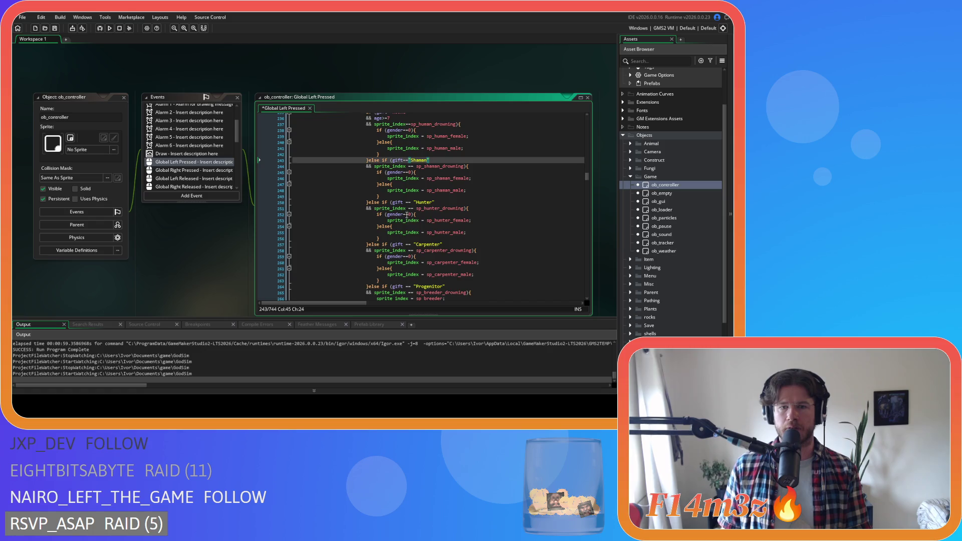
click(407, 203)
key(BackSpace)
key(Right)
key(Right)
key(Delete)
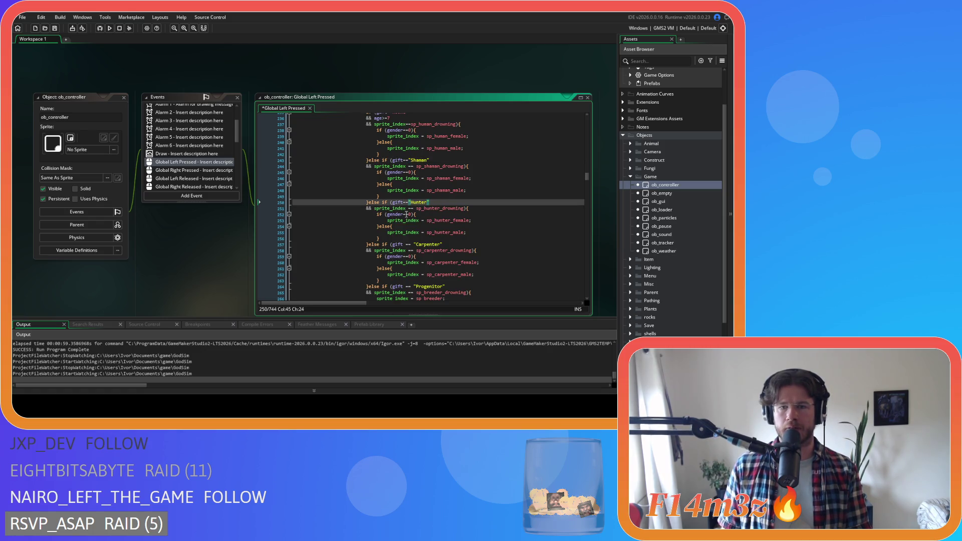
click(408, 209)
key(BackSpace)
key(Right)
key(Right)
key(Delete)
key(Right)
Step: Tighten gift=="Carpenter" and sprite_index==sp_carpenter_drowning on lines 257–258
scroll(416, 241, down, 3)
click(404, 197)
key(BackSpace)
key(Right)
key(Right)
key(Delete)
click(406, 206)
key(BackSpace)
key(Right)
key(Right)
key(Delete)
Step: Tighten gift=="Progenitor" and sprite_index==sp_breeder_drowning on lines 264–265
click(405, 242)
key(BackSpace)
key(Right)
key(Right)
key(Delete)
click(406, 248)
key(BackSpace)
key(Right)
key(Right)
key(Delete)
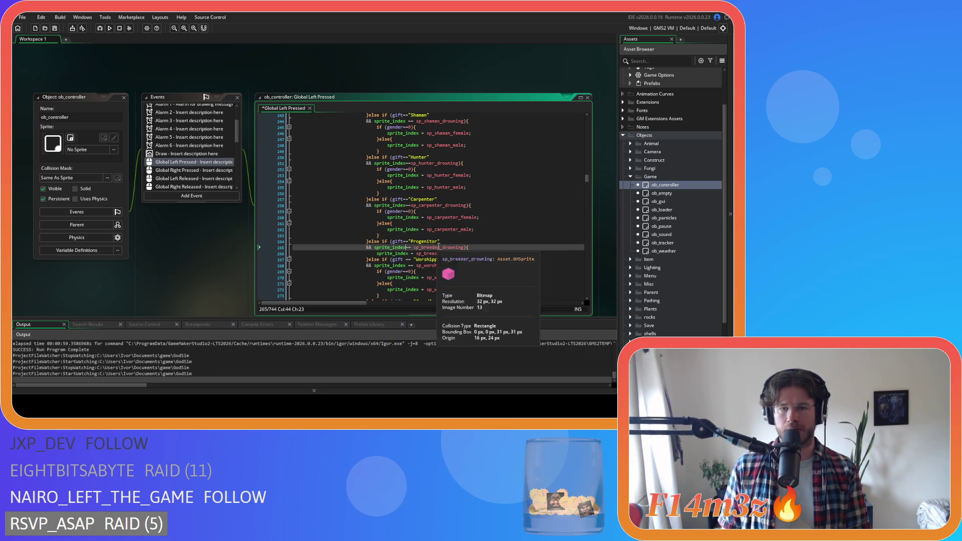
scroll(424, 220, down, 3)
scroll(418, 211, down, 2)
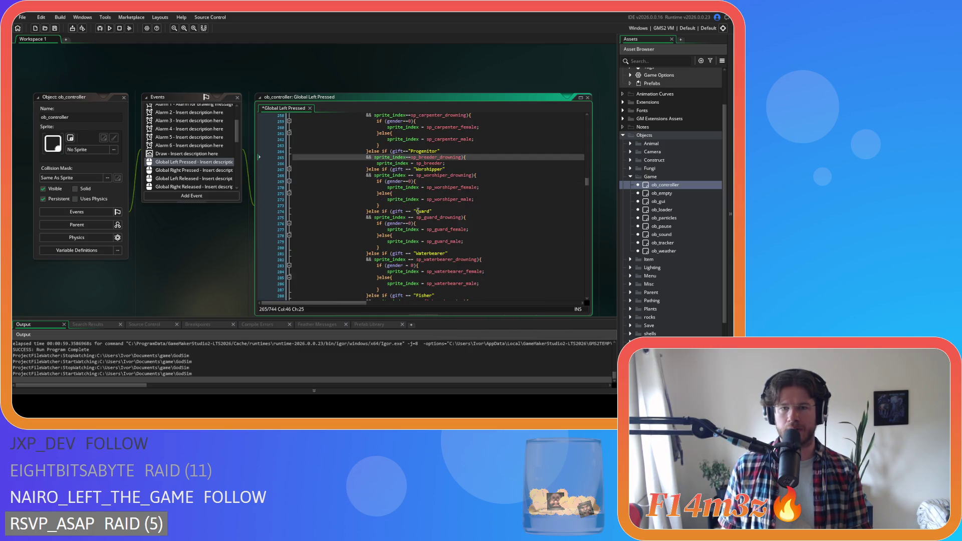
Step: Tighten sprite_index==sp_worshiper_drowning and gift=="Worshipper" on lines 267–268
click(409, 176)
key(BackSpace)
key(Right)
key(Right)
key(Delete)
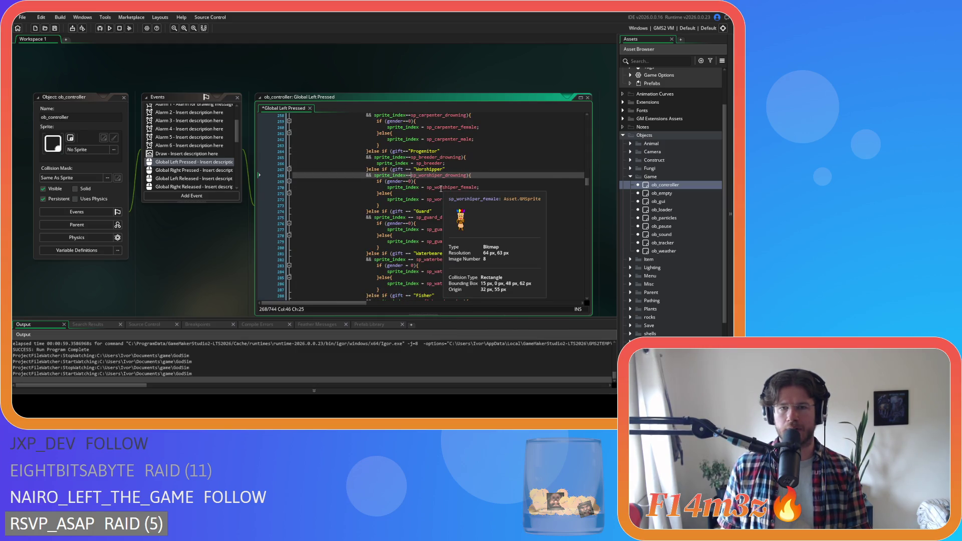
click(411, 170)
key(Delete)
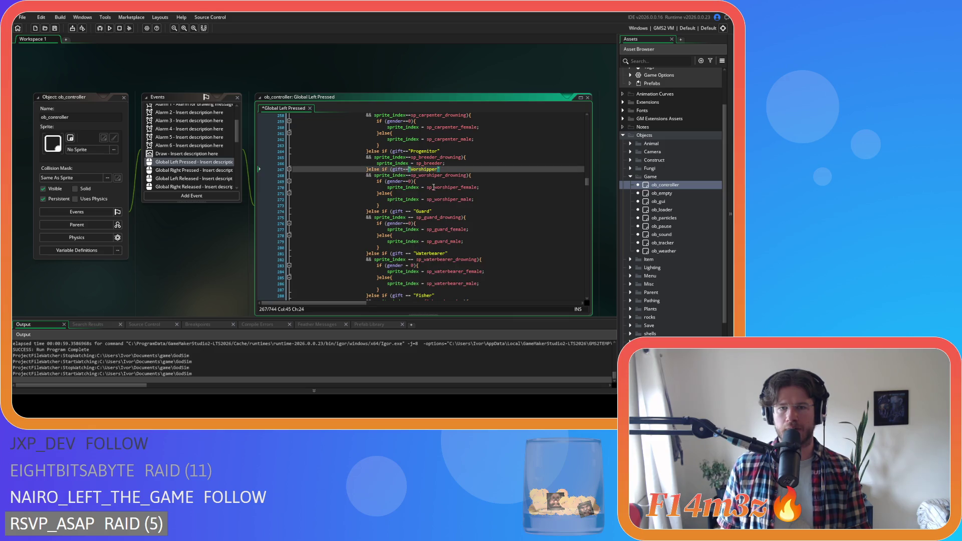
scroll(410, 195, down, 3)
Step: Tighten gift=="Guard" and the guard drowning sprite check on lines 274–275
click(407, 166)
key(BackSpace)
key(Right)
key(Right)
key(Delete)
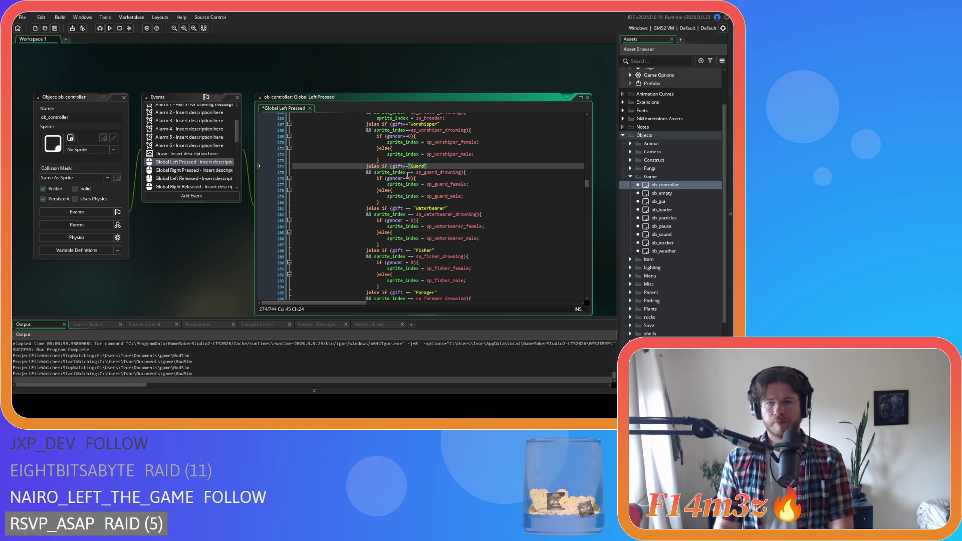
click(406, 173)
key(BackSpace)
key(Delete)
Step: Remove the == spaces in the Waterbearer checks and turn line 283 into gender==0
click(406, 209)
key(BackSpace)
key(Delete)
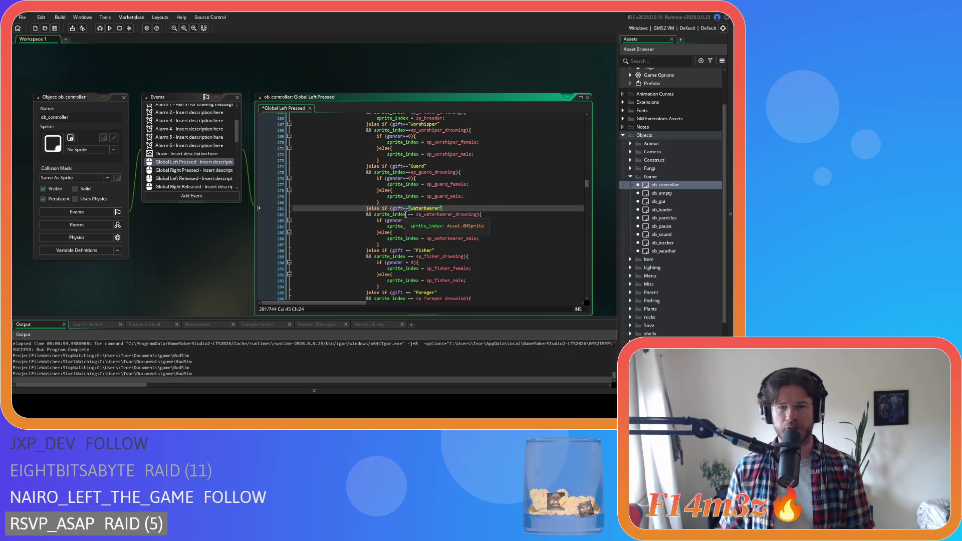
key(Down)
key(Delete)
key(Right)
key(Right)
key(Delete)
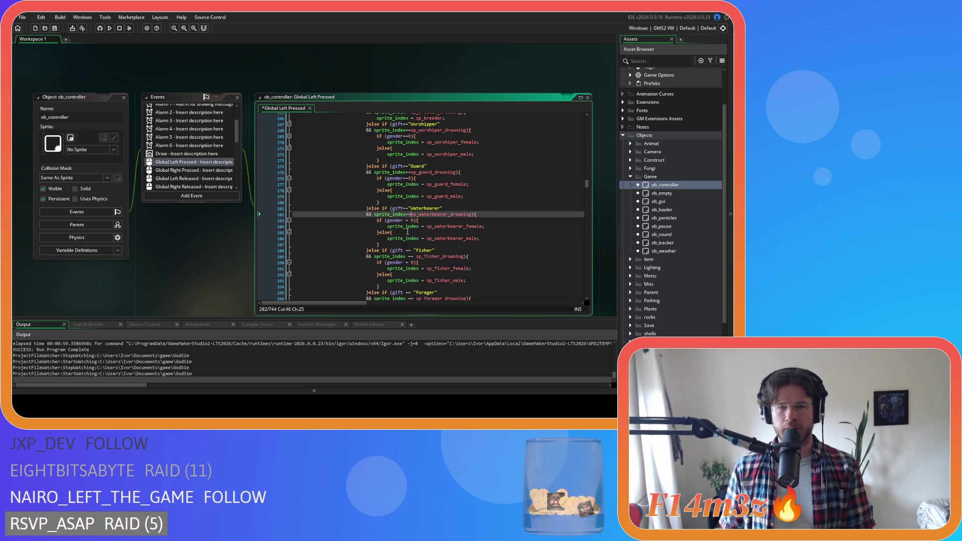
scroll(408, 231, down, 1)
click(406, 206)
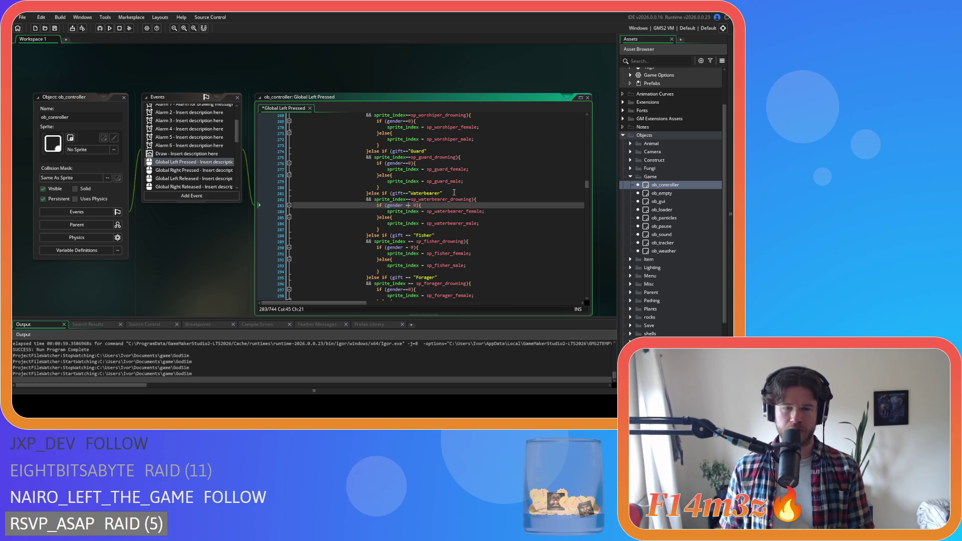
key(BackSpace)
key(Right)
key(Right)
key(Delete)
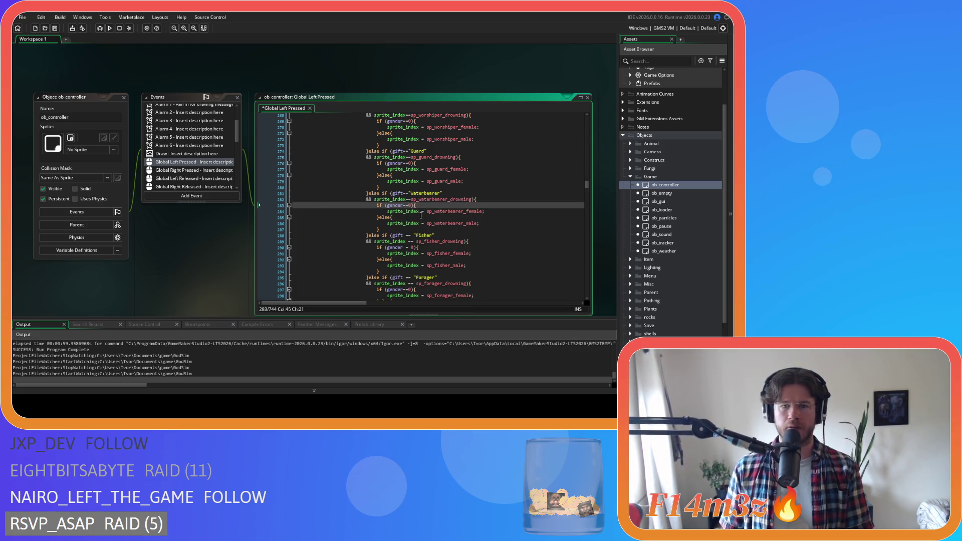
Step: Remove the == spaces in the Fisher checks and make line 290 read gender==0
scroll(436, 206, up, 3)
scroll(436, 191, up, 3)
scroll(419, 224, down, 5)
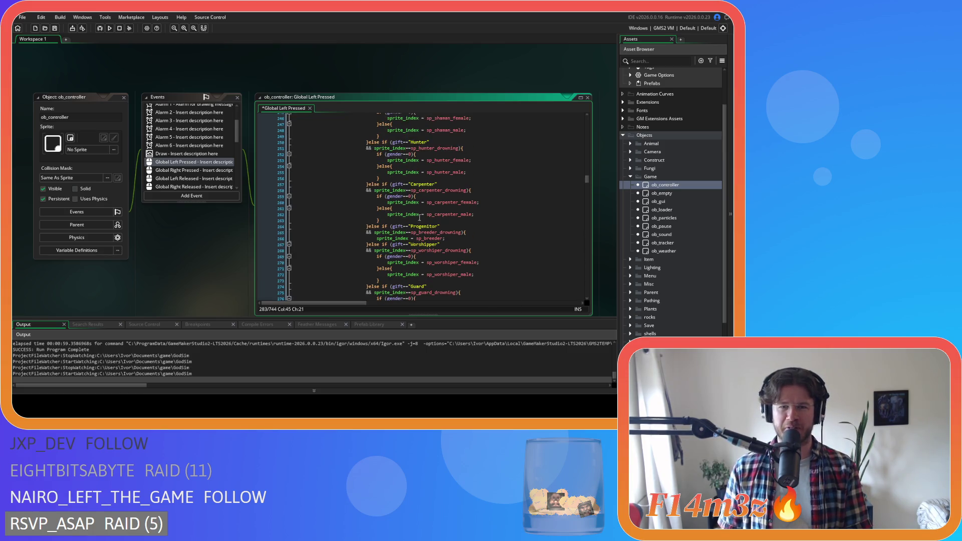
scroll(434, 229, down, 2)
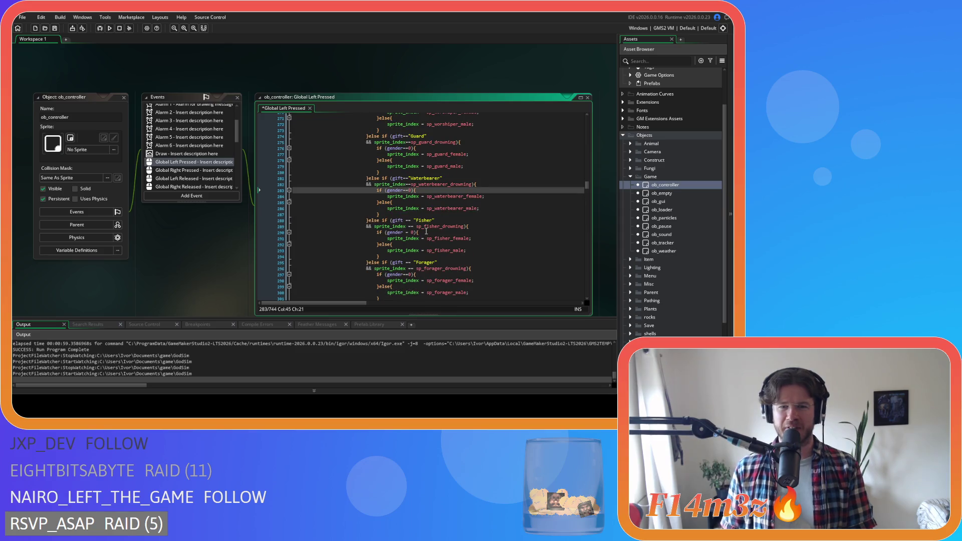
click(406, 221)
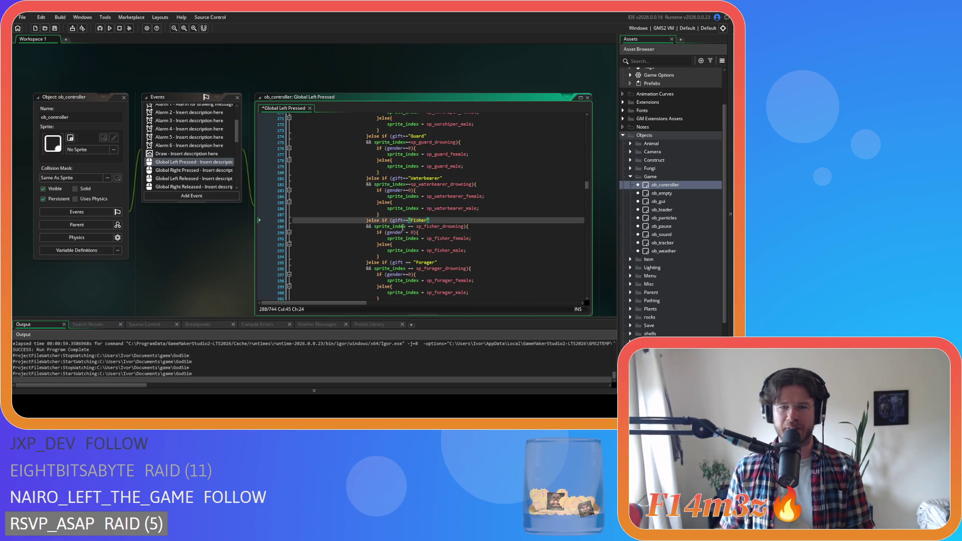
key(Down)
key(BackSpace)
key(Right)
key(Right)
key(Delete)
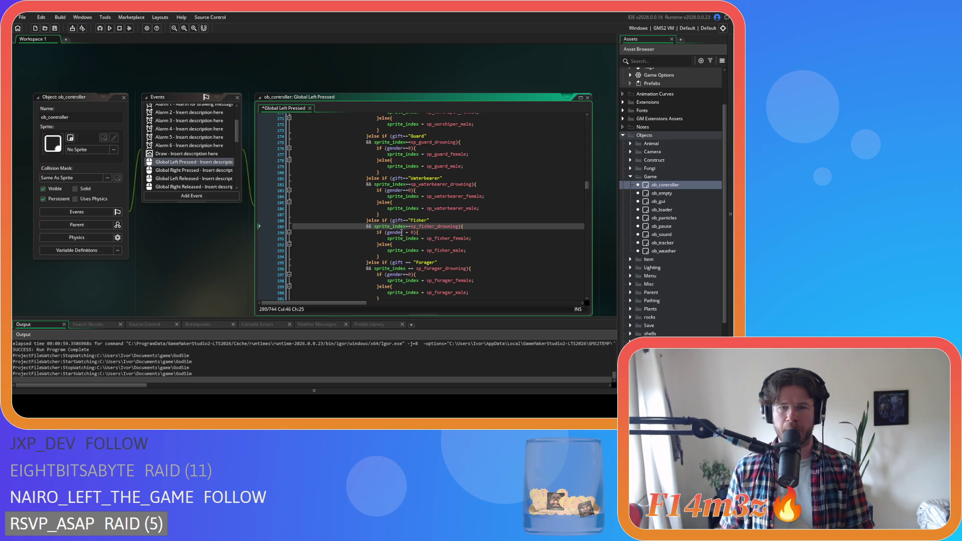
click(401, 232)
key(Delete)
text(=)
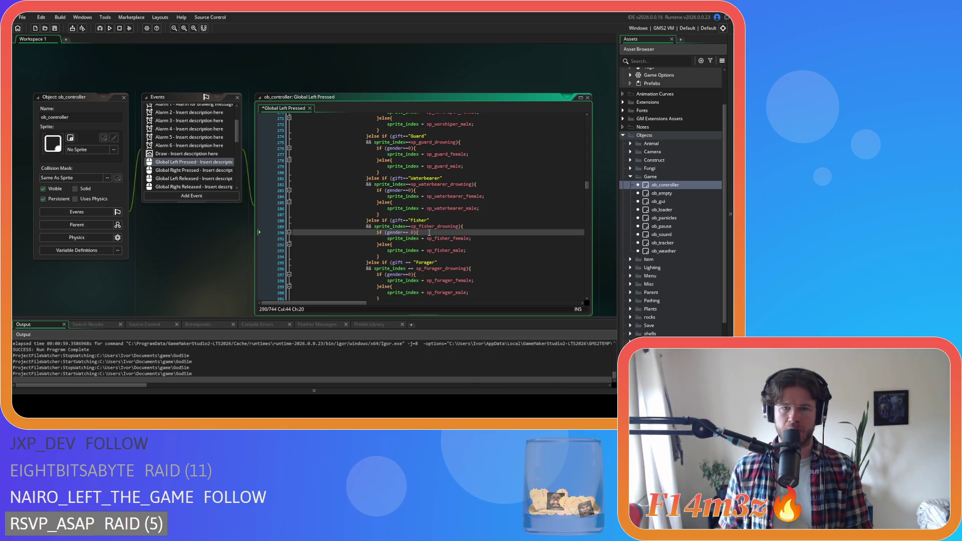
key(Delete)
key(Right)
scroll(416, 216, down, 3)
Step: Tighten the Forager gift check and sprite_index==sp_forager_drowning on lines 295–296
click(404, 203)
key(Delete)
key(Right)
key(Right)
key(Delete)
key(Down)
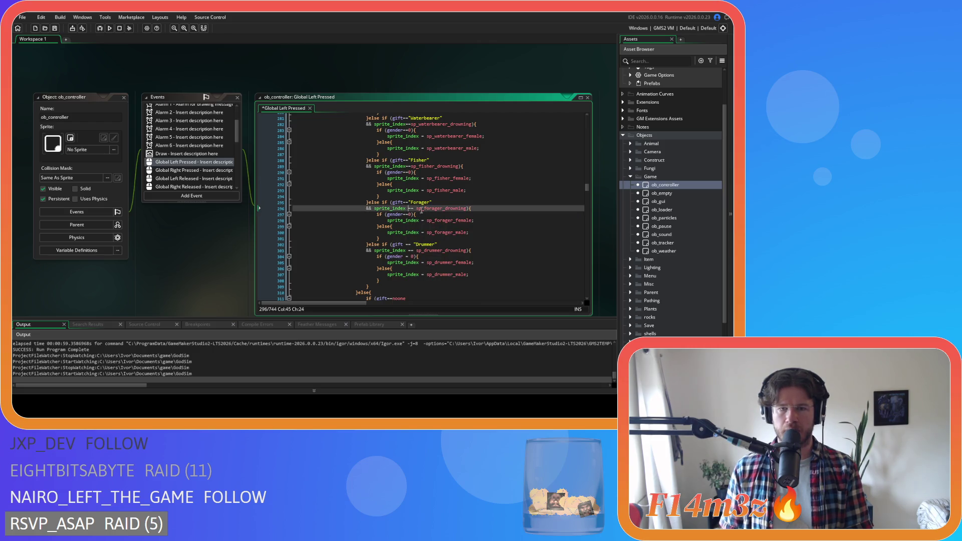
key(BackSpace)
key(Right)
key(Right)
key(Delete)
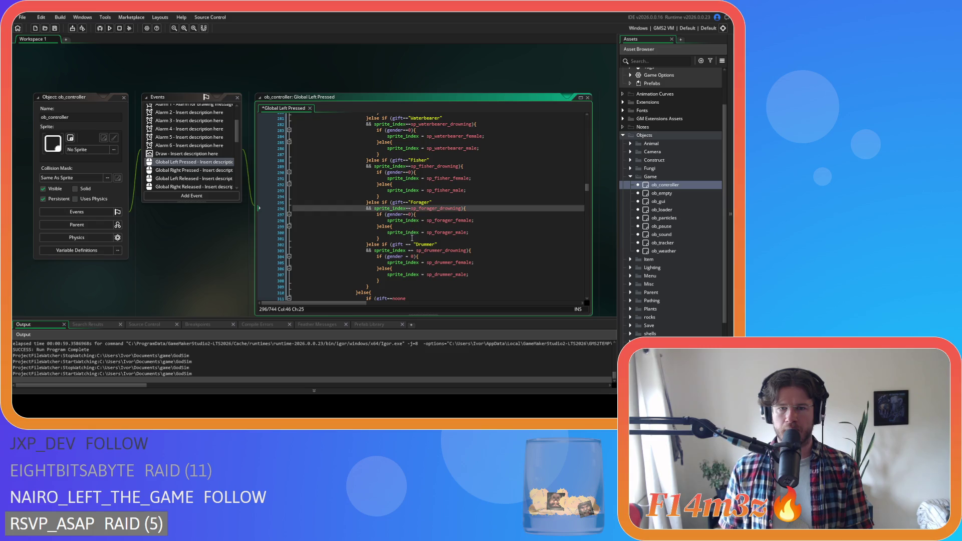
Step: Tighten the Drummer gift check, sprite_index==sp_drummer_drowning, and the line 304 gender comparison
click(403, 245)
key(Delete)
key(Right)
key(Right)
key(Delete)
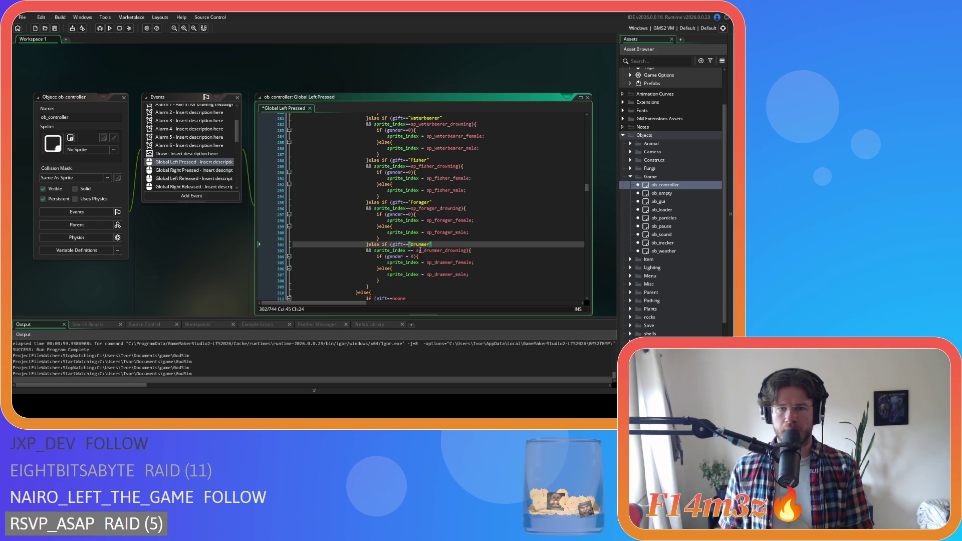
scroll(409, 225, down, 2)
key(Down)
key(BackSpace)
key(Right)
key(Right)
key(Delete)
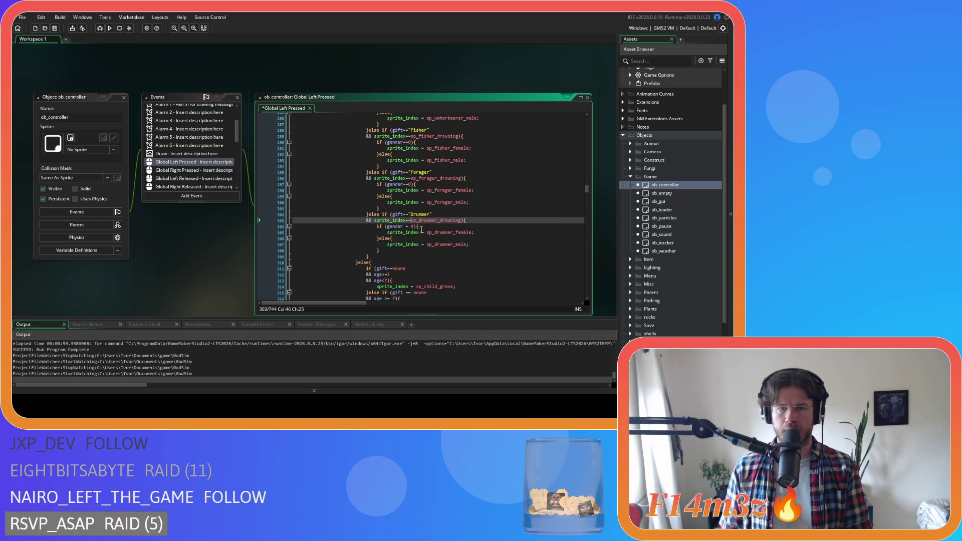
click(403, 227)
key(Delete)
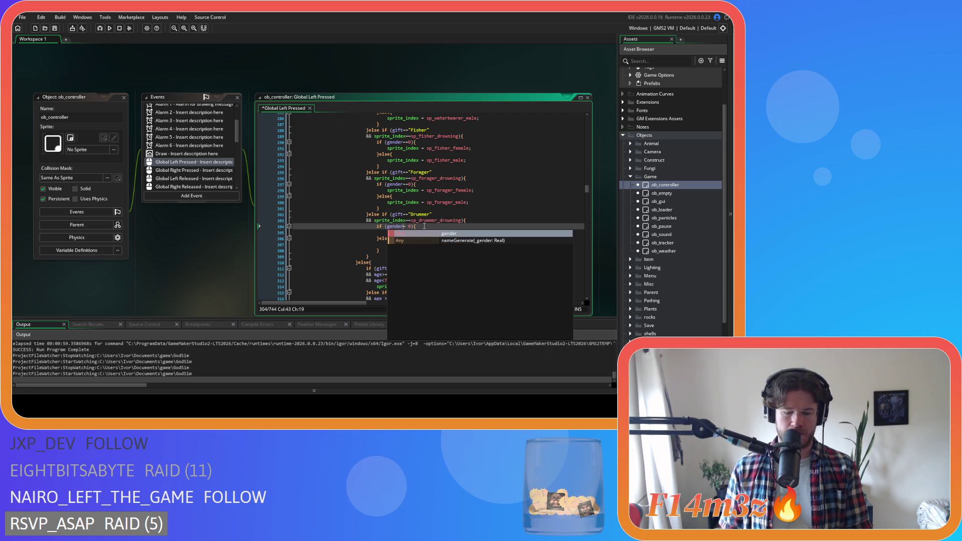
key(Right)
Step: Rewrite the condition as gift==noone and tighten the age check to age>=7
text(=)
scroll(434, 228, down, 3)
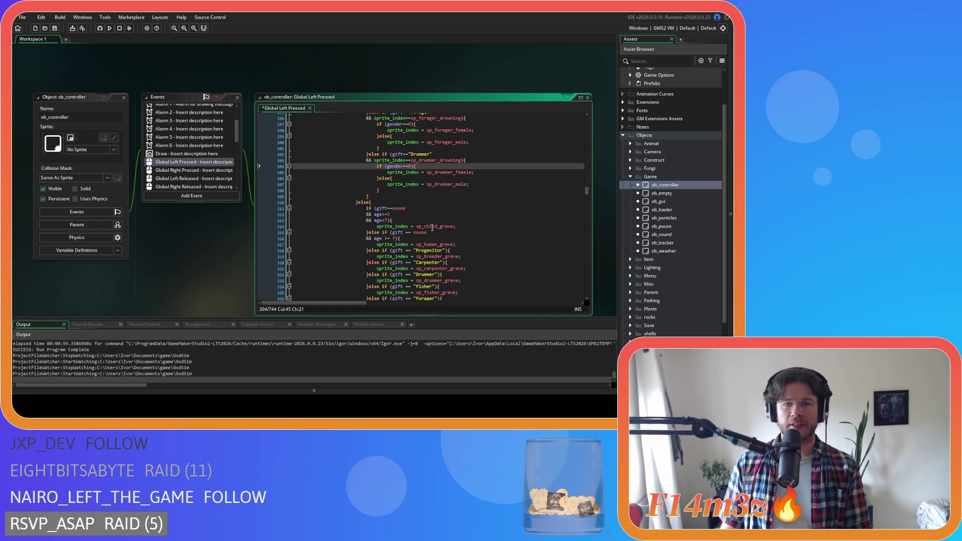
scroll(397, 178, down, 3)
drag(392, 172, 427, 172)
text(gift==noone)
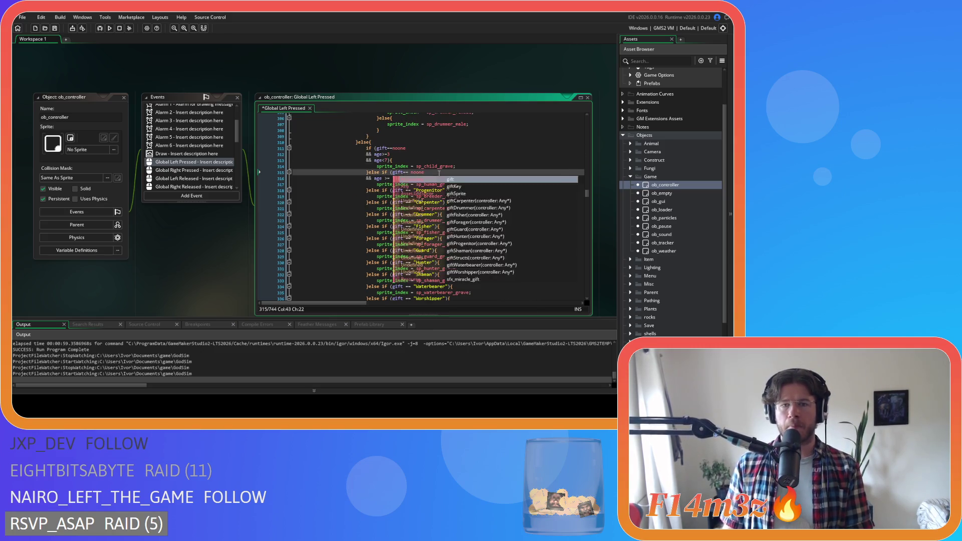
click(385, 178)
key(BackSpace)
key(Right)
key(Right)
key(Delete)
Step: Strip the spaces around == in the Progenitor, Carpenter, Drummer and Fisher grave checks
click(406, 191)
key(Delete)
key(Right)
key(Right)
key(Delete)
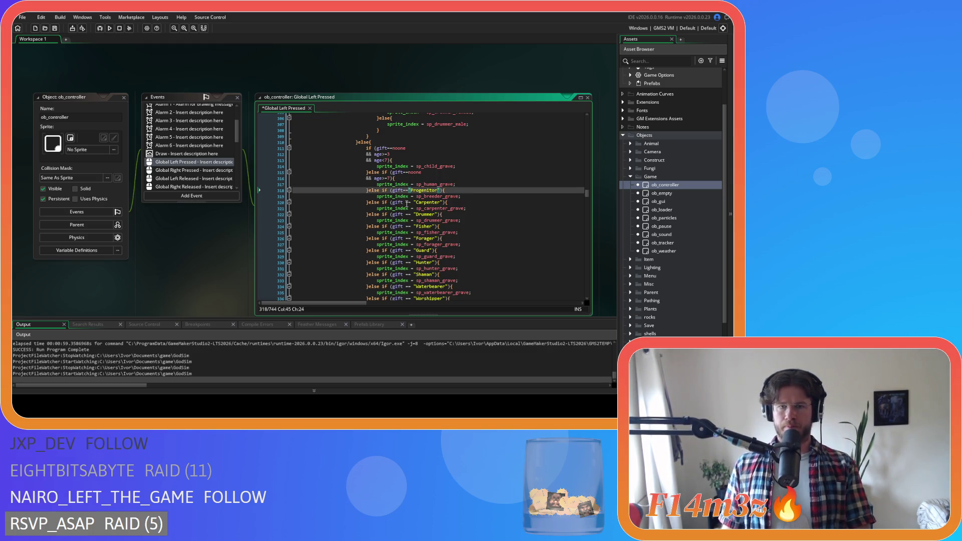
click(407, 202)
key(Delete)
key(Right)
key(Right)
key(Delete)
key(Down)
key(Down)
key(Left)
key(BackSpace)
key(Right)
key(Right)
key(Delete)
key(Down)
key(Down)
key(Left)
key(BackSpace)
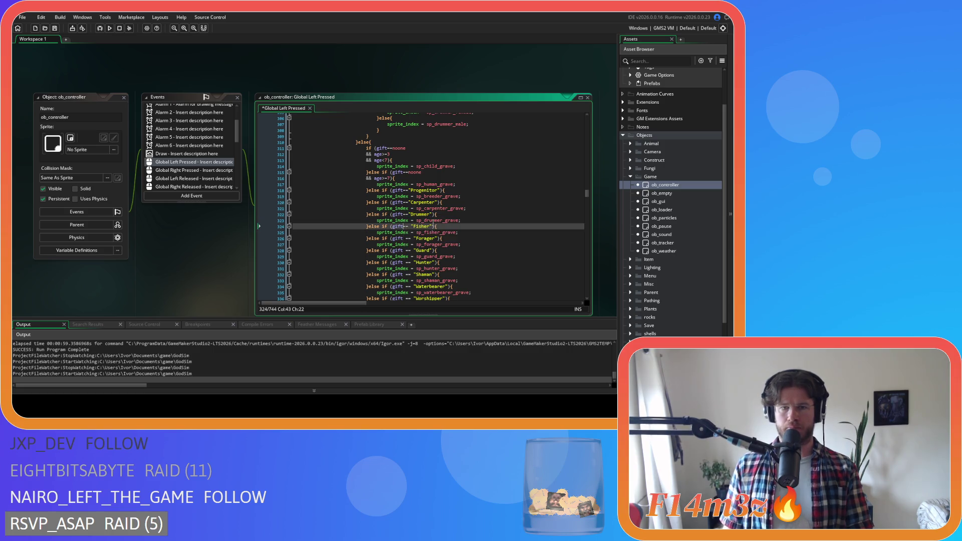
Step: Strip the spaces around == in the Forager and Guard grave checks
key(Right)
key(Right)
key(Delete)
key(Down)
key(Down)
key(Left)
key(Left)
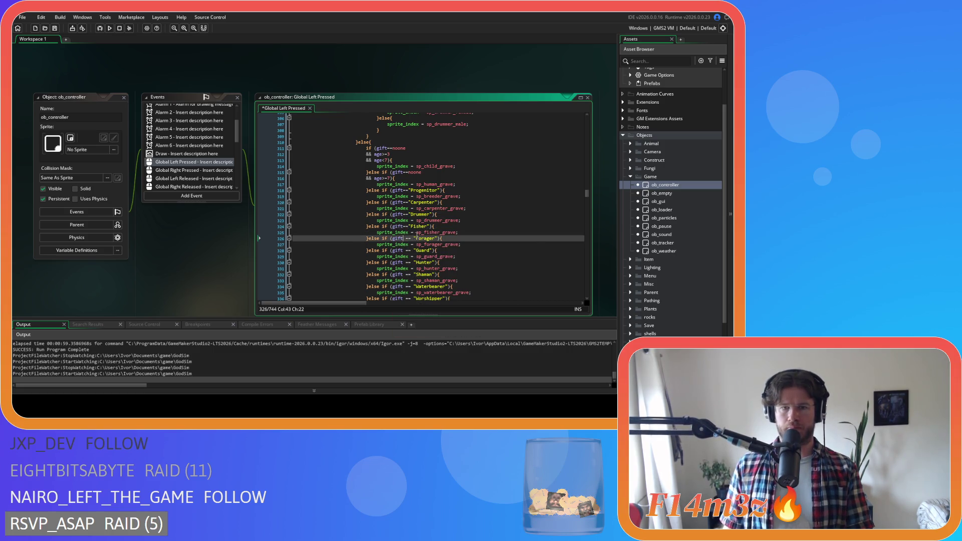
key(Delete)
key(Right)
key(Right)
key(Delete)
key(Down)
key(Down)
key(Left)
key(Right)
key(Delete)
key(Down)
key(Down)
key(Left)
key(Left)
Step: Strip the spaces around == in the Hunter, Shaman, Waterbearer and Worshipper grave checks
key(Delete)
key(Right)
key(Right)
key(Delete)
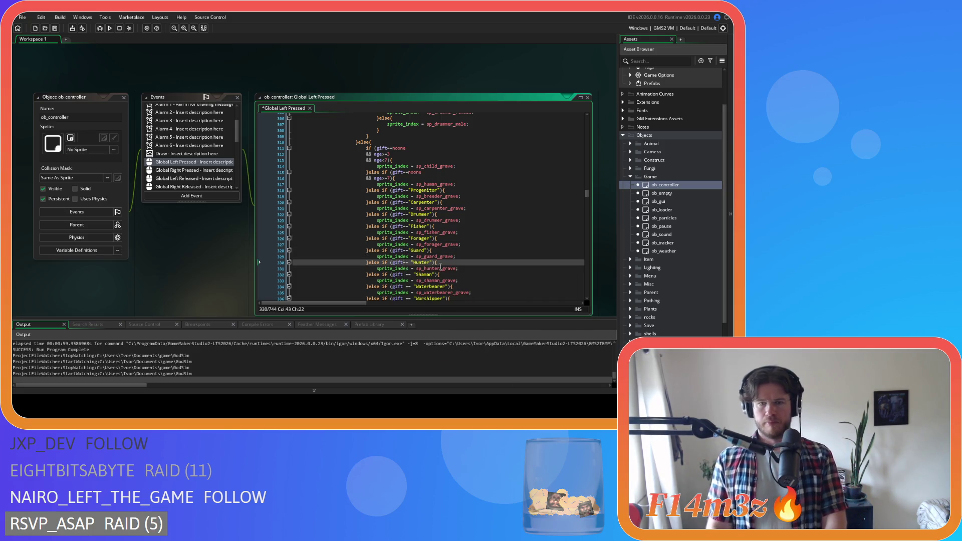
key(Down)
key(Down)
key(Left)
key(Left)
key(Delete)
key(Right)
key(Right)
key(Delete)
key(Down)
key(Down)
key(Left)
key(Left)
key(Delete)
key(Delete)
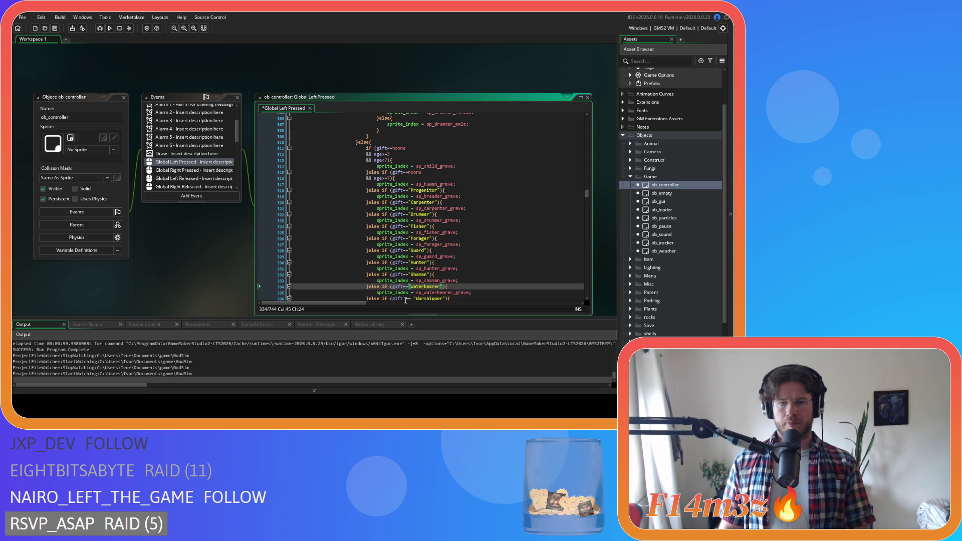
key(Down)
key(Down)
key(Left)
key(Left)
key(Delete)
key(Right)
key(Right)
key(Delete)
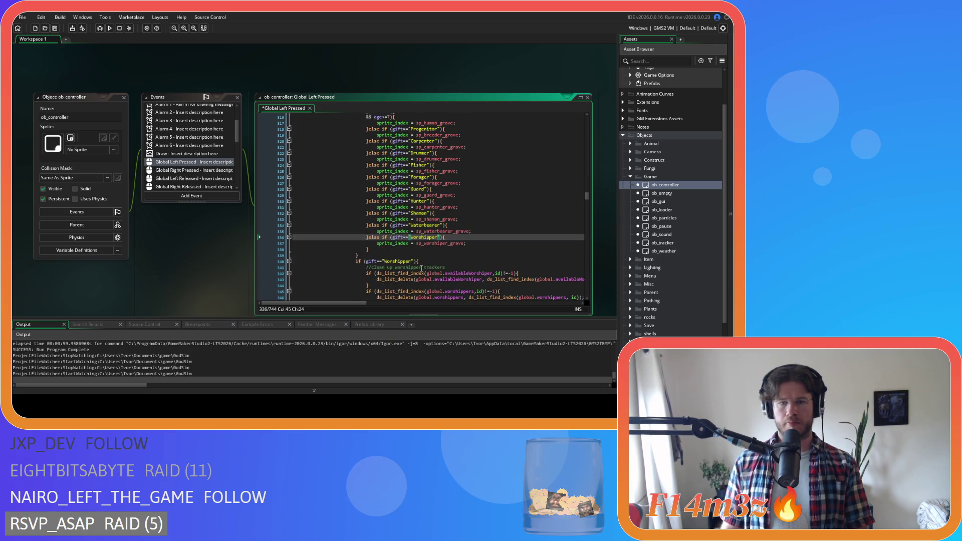
Step: Delete the spaces after the commas and before id in the ds_list_delete calls on lines 343, 346 and 349
scroll(430, 271, down, 3)
scroll(408, 236, down, 2)
mouse_move(406, 207)
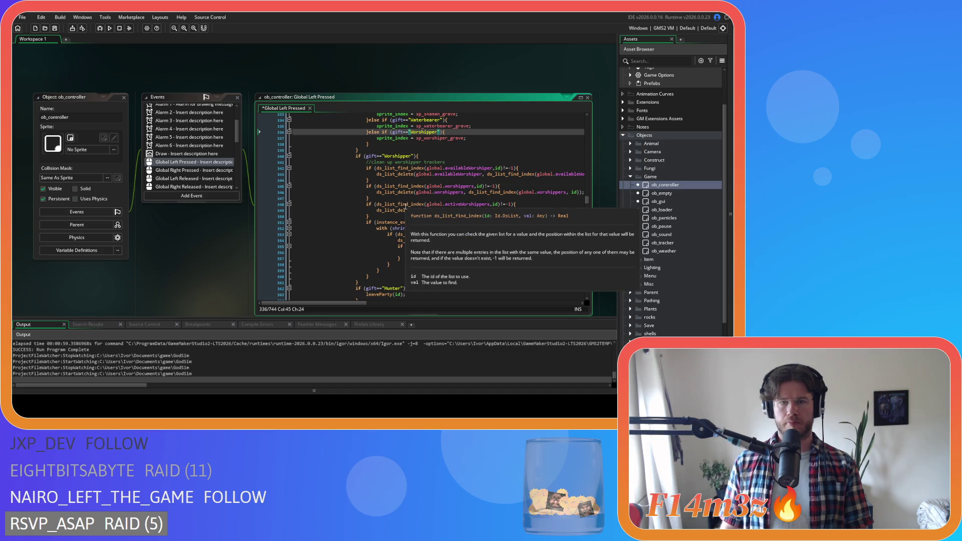
click(485, 174)
scroll(361, 303, right, 3)
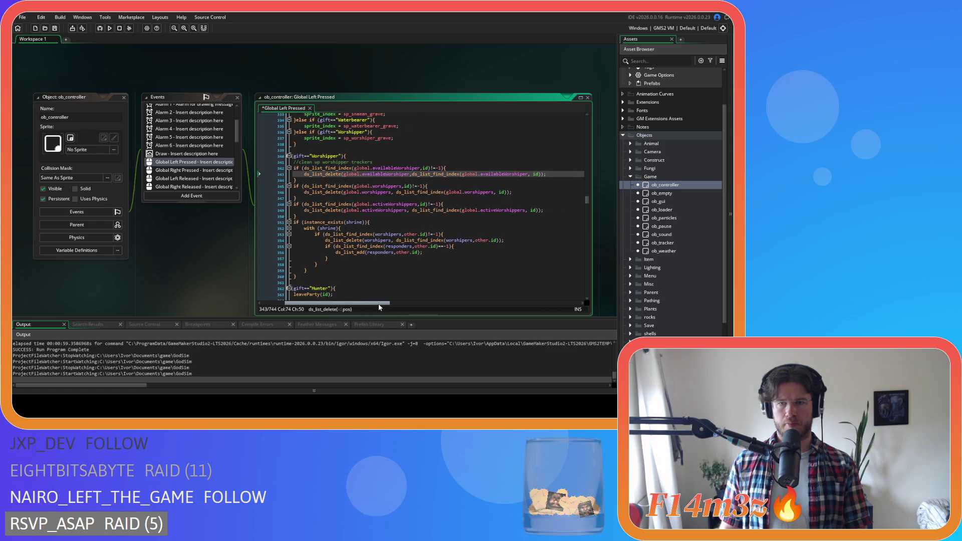
click(530, 174)
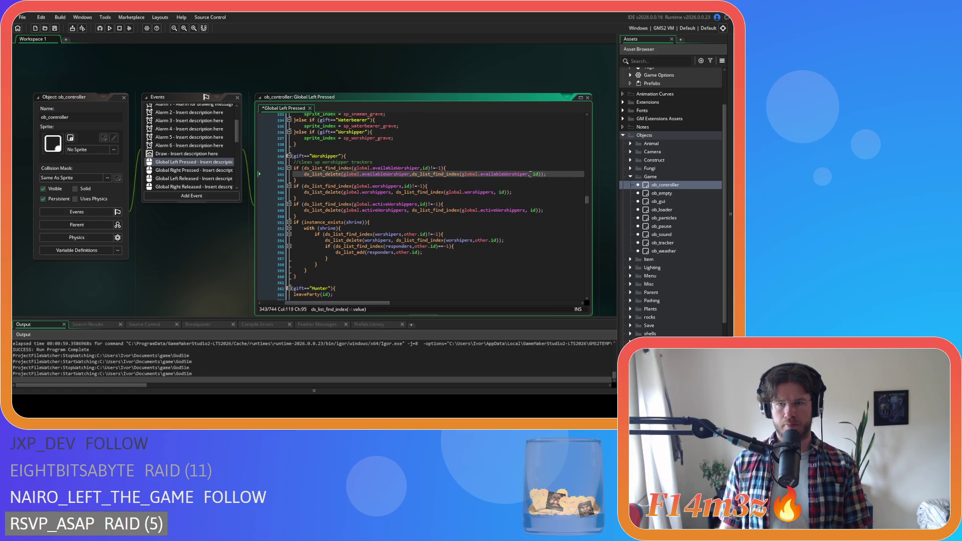
click(396, 193)
key(BackSpace)
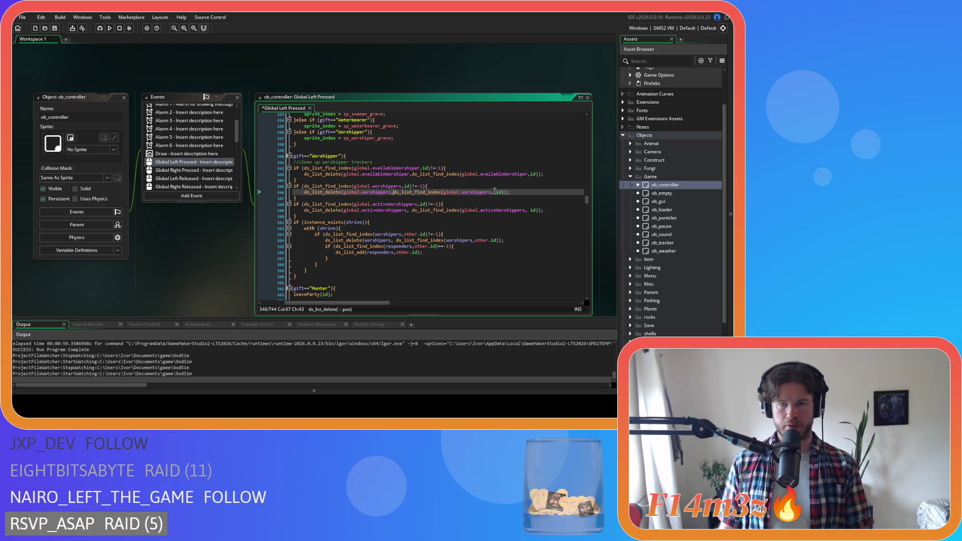
click(494, 192)
key(BackSpace)
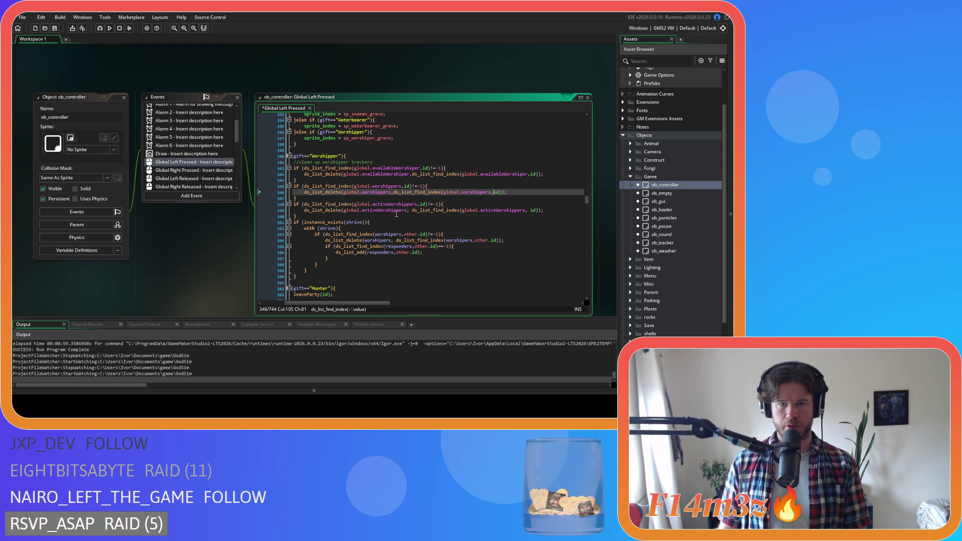
click(411, 211)
key(BackSpace)
click(528, 210)
key(BackSpace)
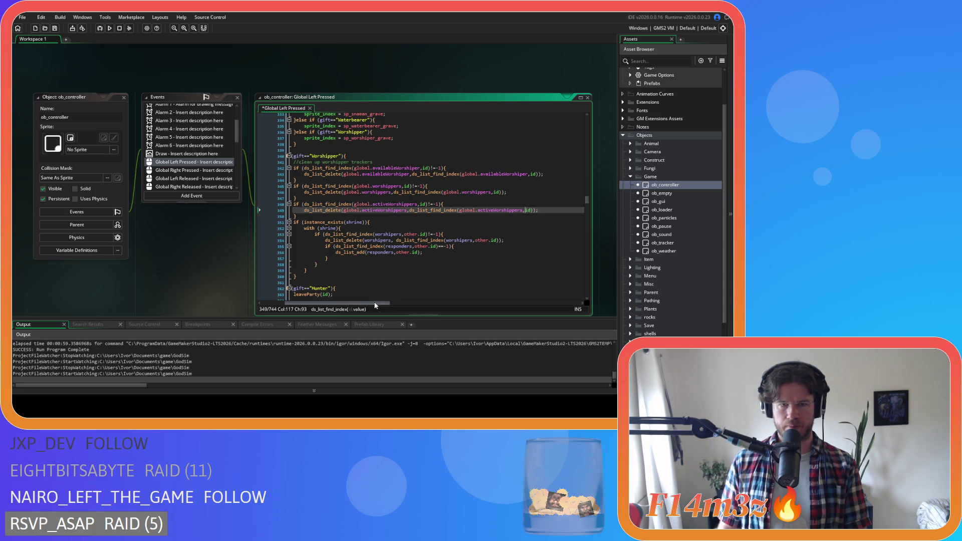
mouse_move(375, 306)
mouse_down()
mouse_move(354, 295)
mouse_move(353, 269)
mouse_up()
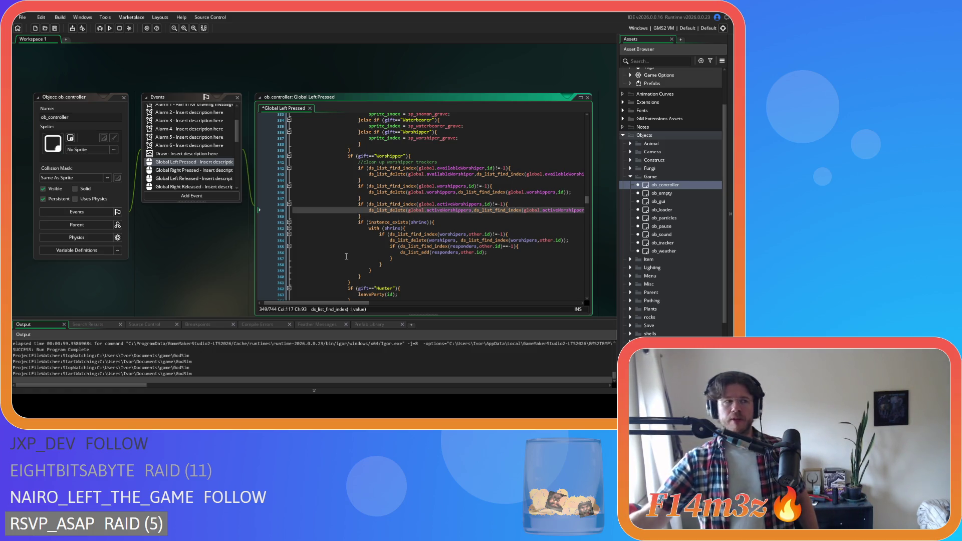
Step: Save the edited Global Left Pressed event code of ob_controller
key(Down)
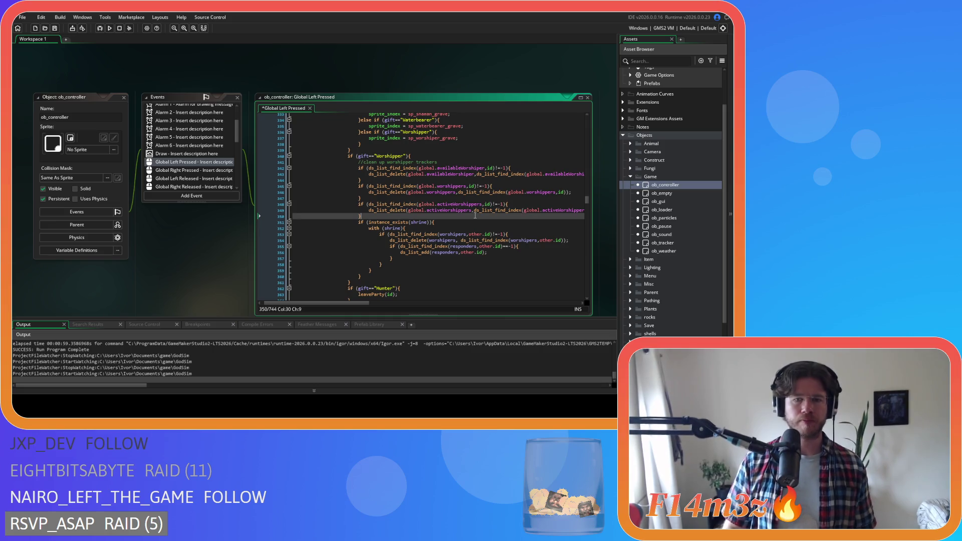
Step: Save, then remove the spaces after commas in the ds_list calls on lines 354, 370 and 385
key(ctrl+s)
scroll(428, 245, down, 1)
scroll(428, 246, down, 1)
click(458, 210)
key(Delete)
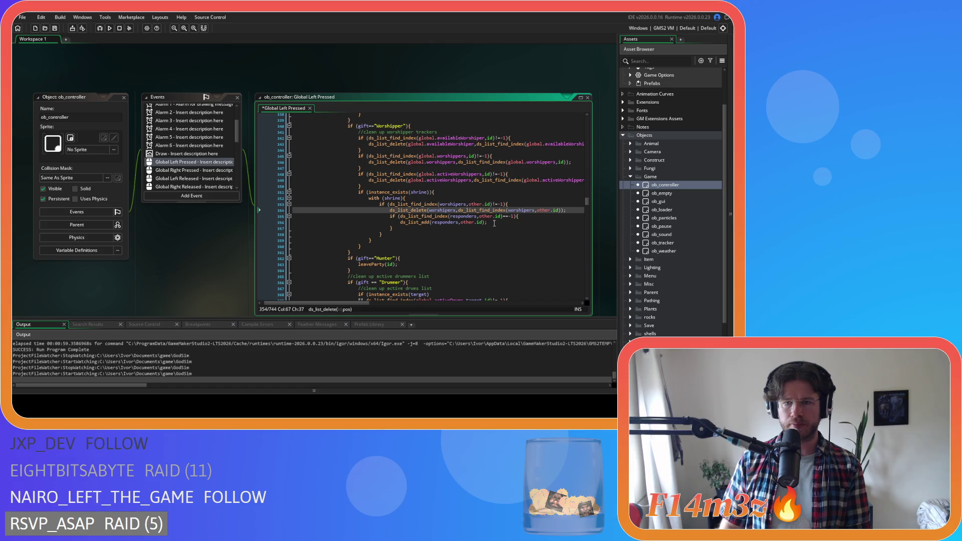
scroll(453, 221, down, 5)
click(375, 192)
scroll(437, 232, down, 1)
scroll(436, 232, down, 2)
click(448, 171)
key(Delete)
scroll(367, 303, down, 3)
scroll(399, 215, down, 3)
click(414, 171)
key(Delete)
click(411, 177)
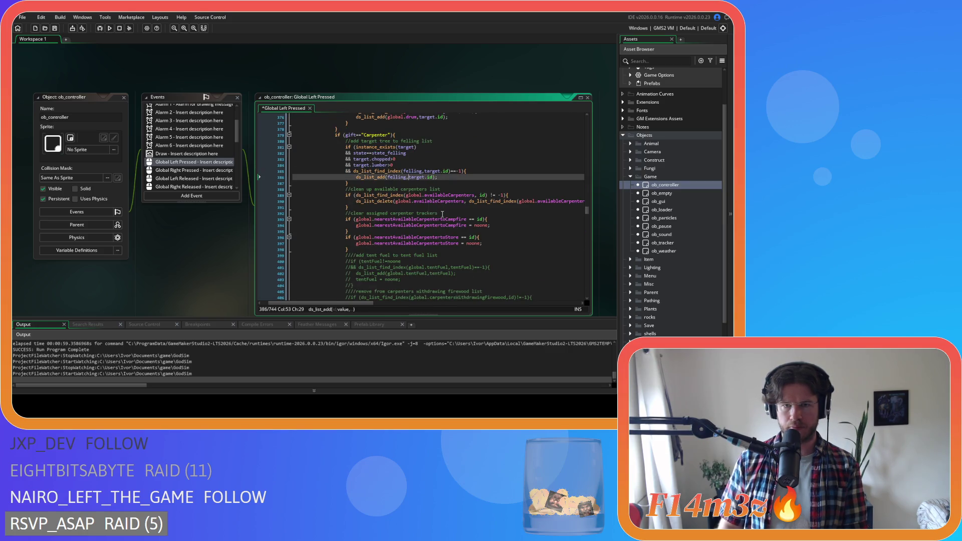
Step: Tighten the availableCarpenters check to !=-1, its delete call, and the == comparisons on lines 393 and 396
scroll(429, 196, down, 2)
click(477, 166)
click(491, 165)
key(Delete)
click(466, 171)
key(Delete)
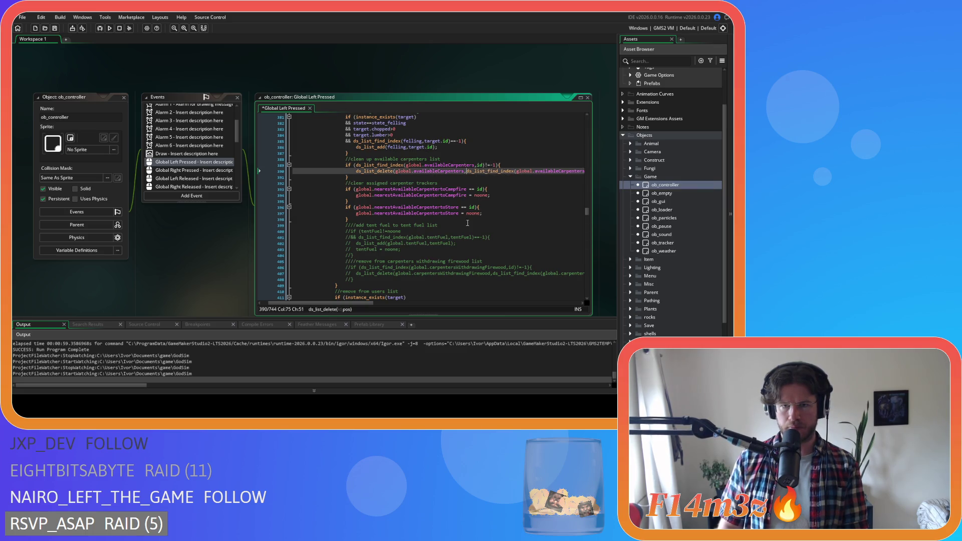
scroll(372, 303, right, 3)
click(509, 171)
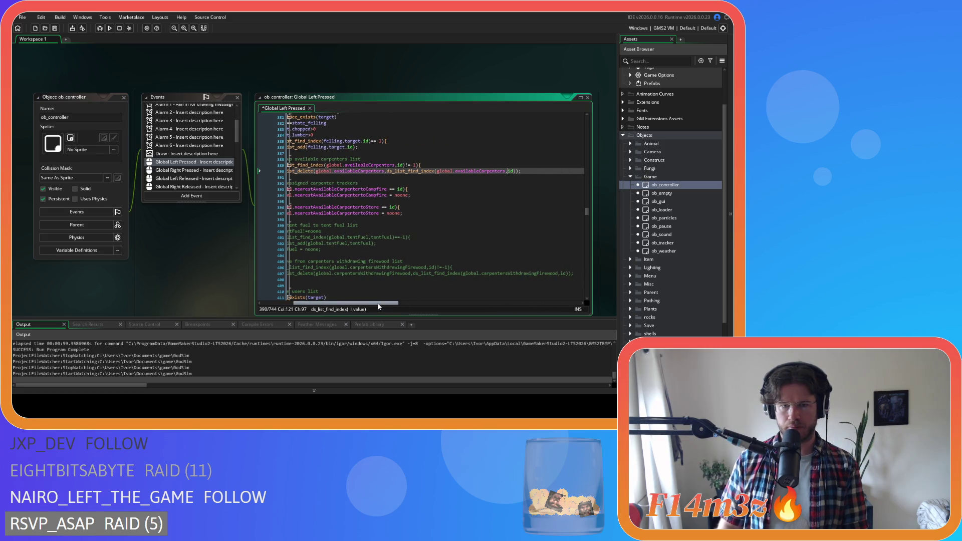
scroll(378, 303, left, 3)
click(436, 189)
key(BackSpace)
key(Right)
key(Right)
key(Delete)
click(427, 207)
key(BackSpace)
key(Right)
key(Right)
key(Delete)
Step: Tighten the nearbyHunters cleanup on lines 448–449 to !=-1 with comma-tight arguments
scroll(359, 305, left, 2)
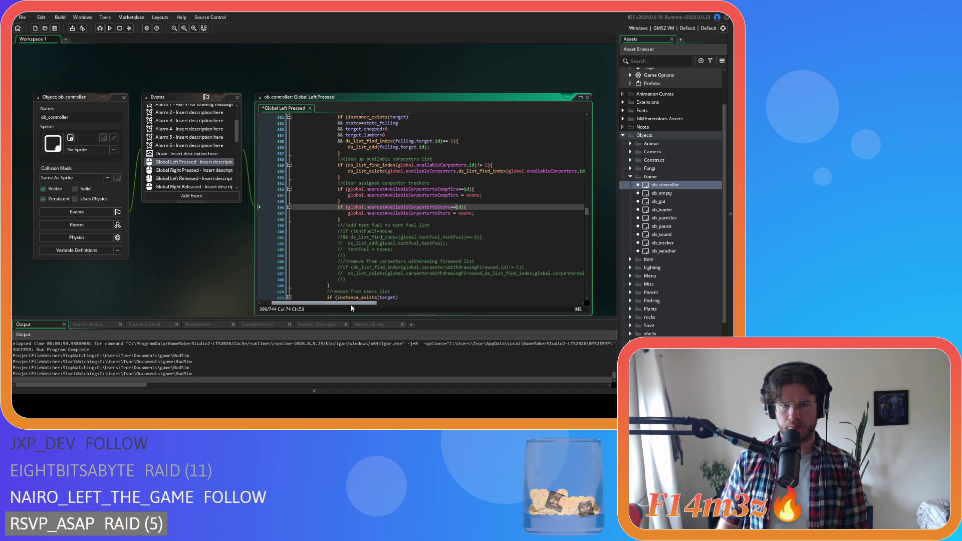
scroll(380, 273, down, 7)
scroll(380, 273, down, 5)
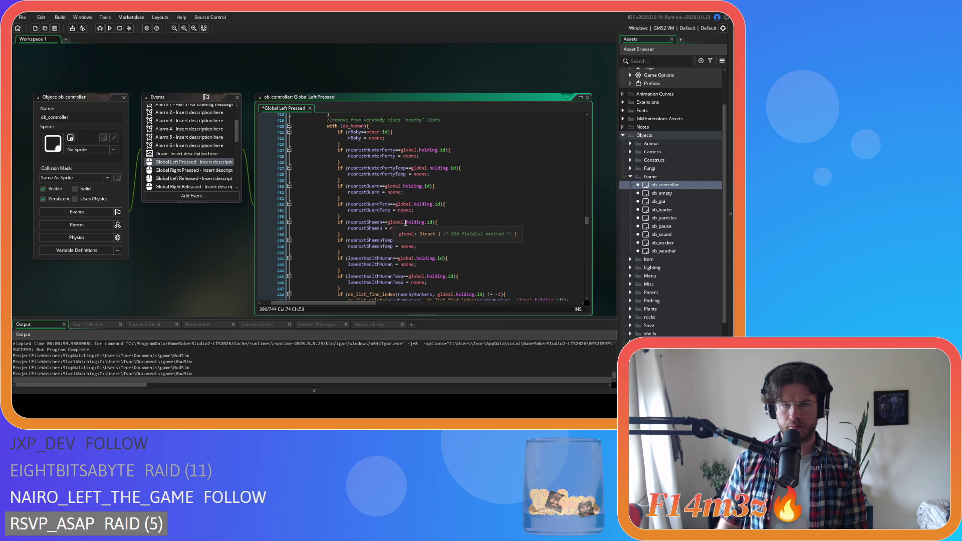
scroll(406, 223, down, 7)
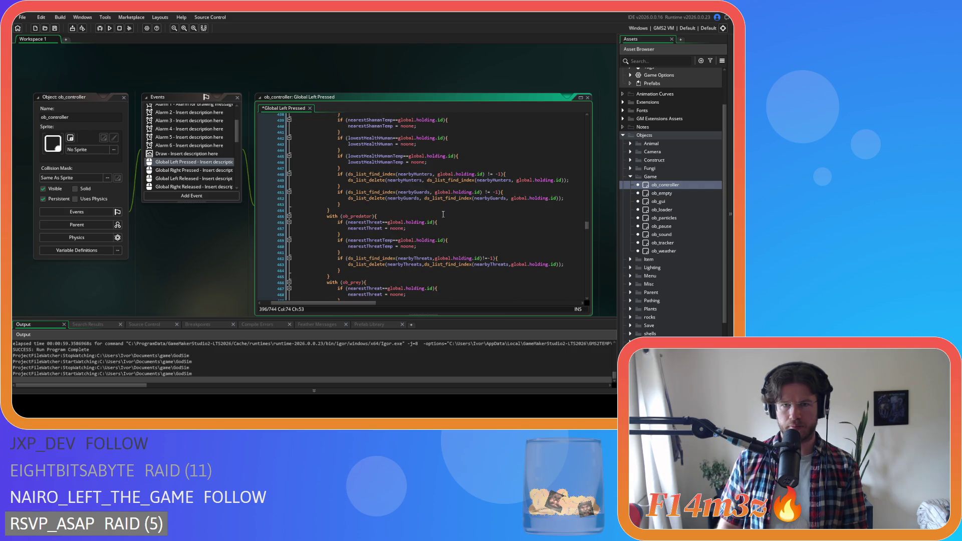
click(439, 175)
key(BackSpace)
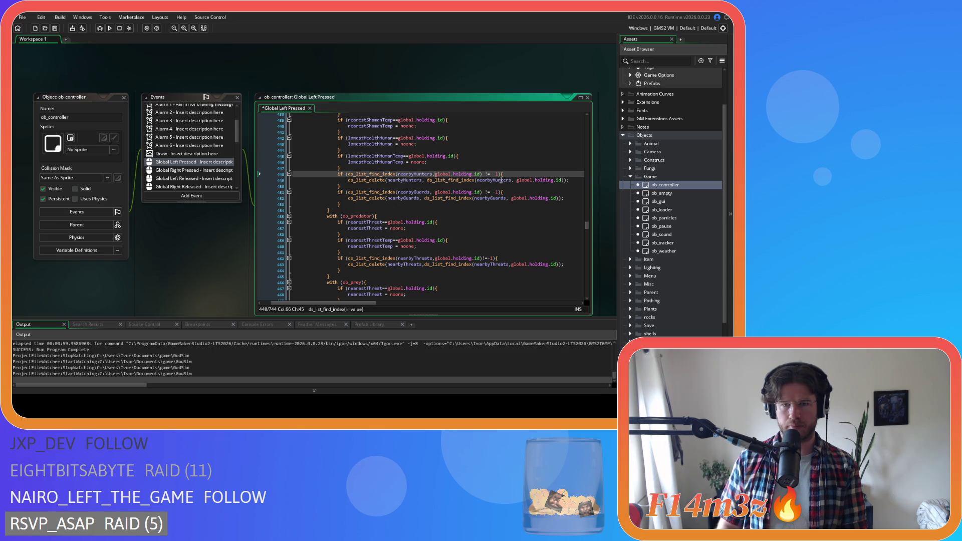
click(485, 174)
key(BackSpace)
key(Right)
key(Right)
key(Delete)
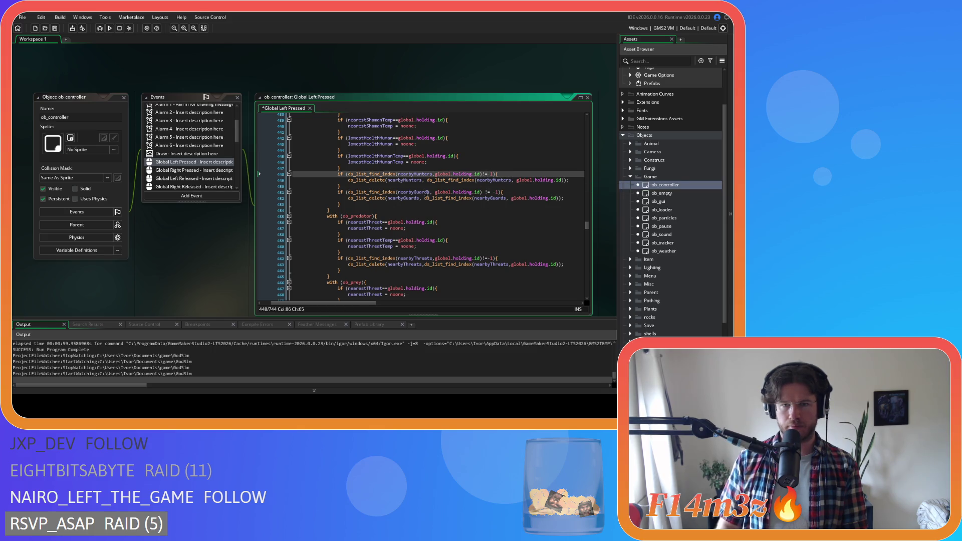
click(427, 180)
key(BackSpace)
click(511, 180)
key(BackSpace)
Step: Tighten the nearbyGuards cleanup on lines 451–452 to !=-1 with comma-tight arguments and save
click(432, 193)
key(BackSpace)
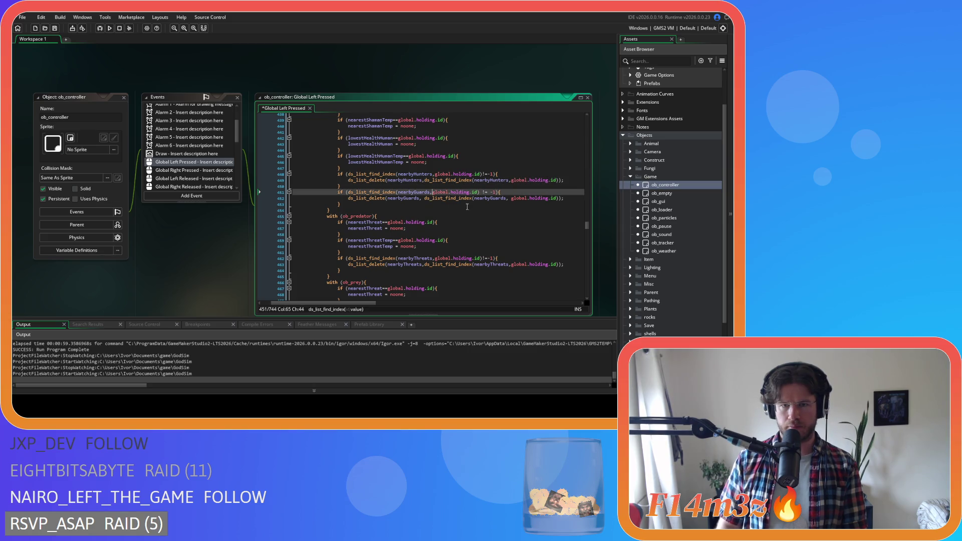
click(484, 192)
key(Delete)
key(Right)
key(Right)
key(Delete)
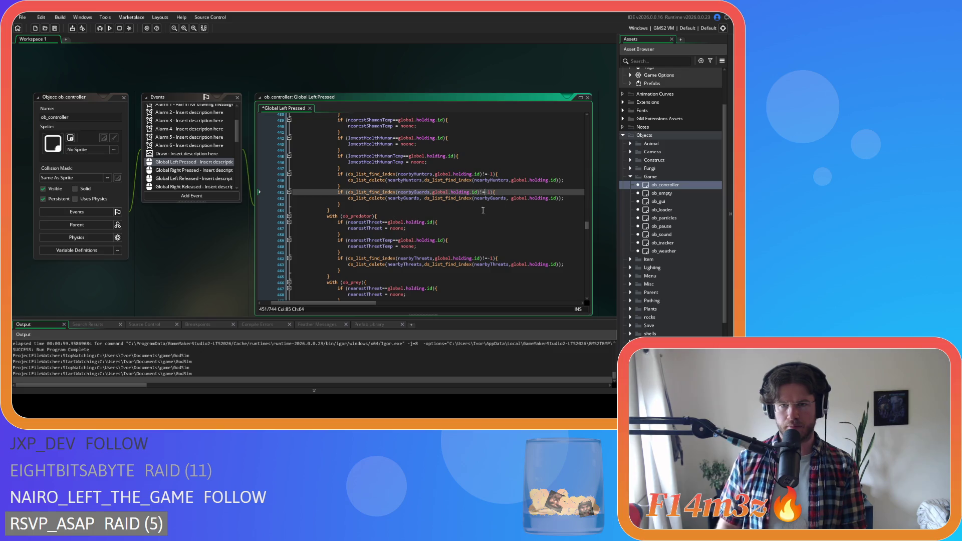
click(424, 198)
key(BackSpace)
click(507, 199)
key(BackSpace)
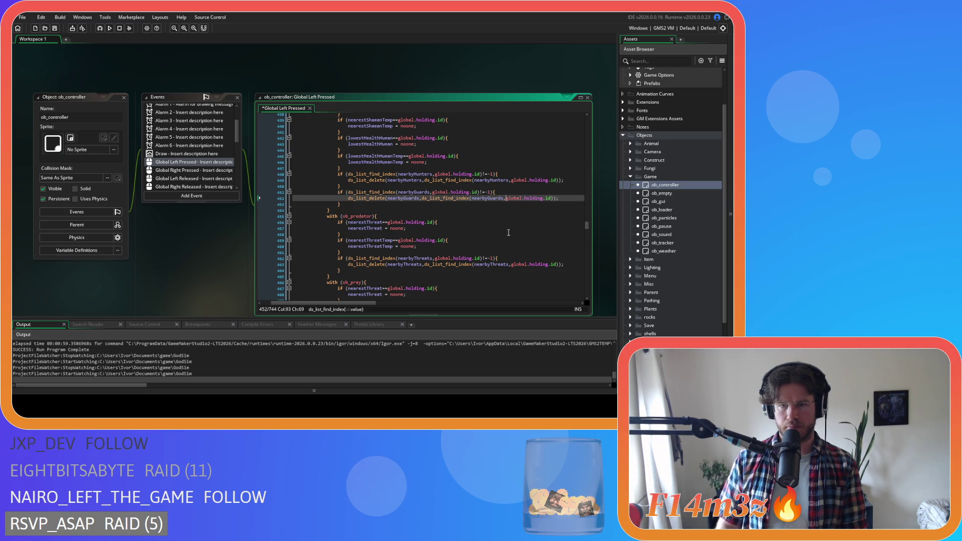
scroll(436, 255, down, 3)
key(ctrl+s)
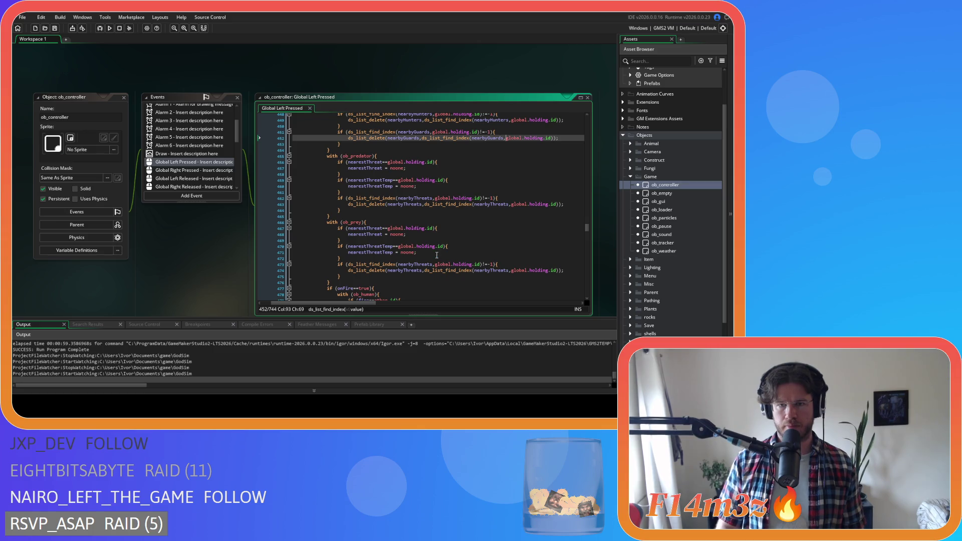
scroll(437, 255, down, 3)
Step: Tighten the ob_tree check: no spaces around ==, between map_id,x,y, or after != on line 489
scroll(435, 251, down, 3)
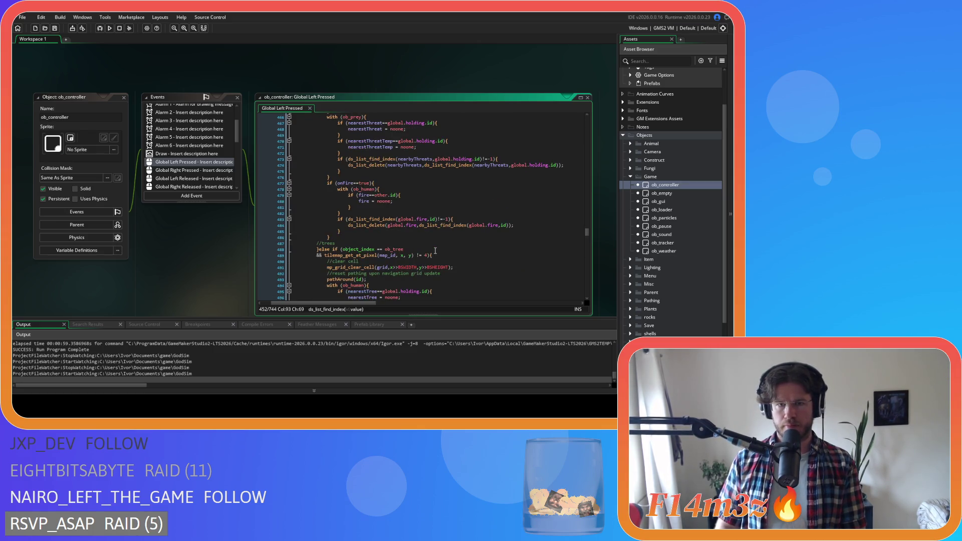
scroll(435, 251, down, 4)
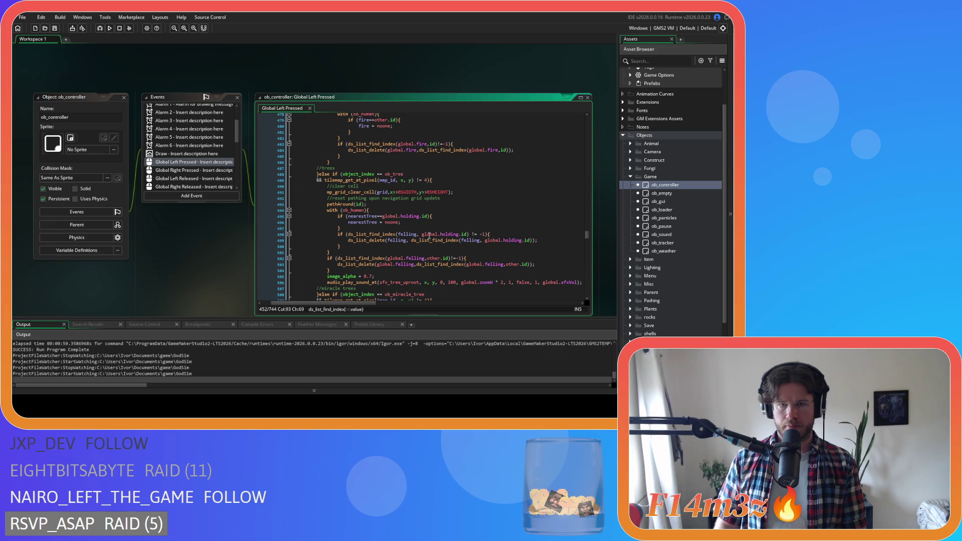
click(400, 181)
key(ctrl+z)
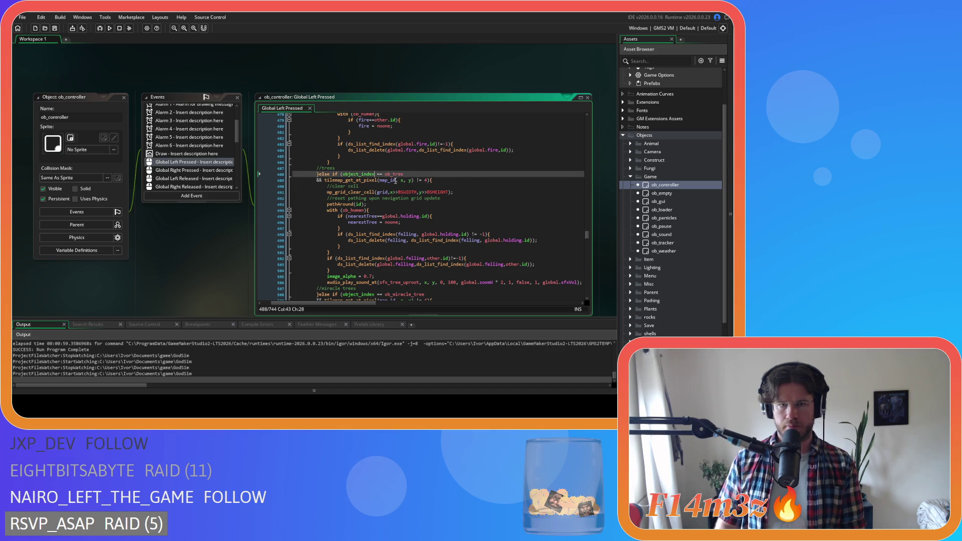
key(ctrl+z)
key(ctrl+z)
key(ctrl+z)
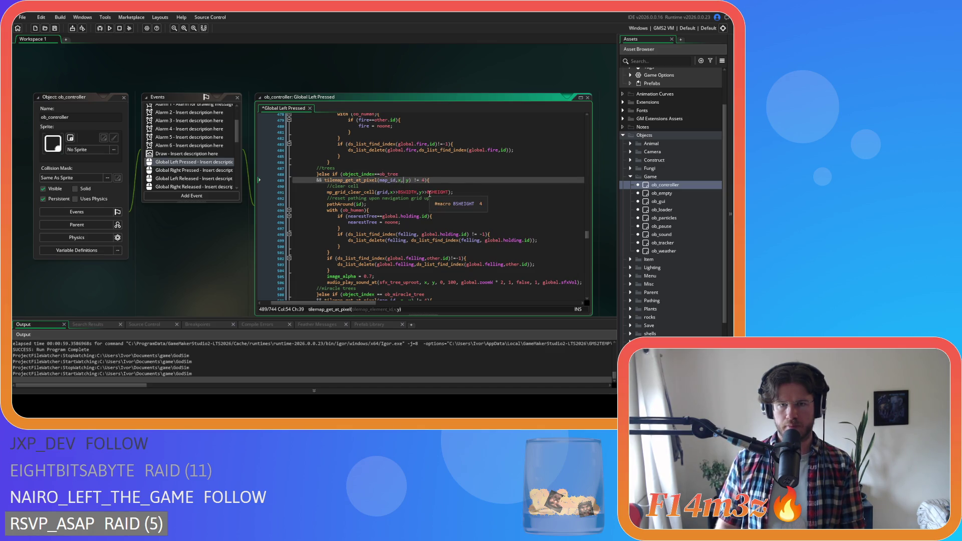
key(ctrl+z)
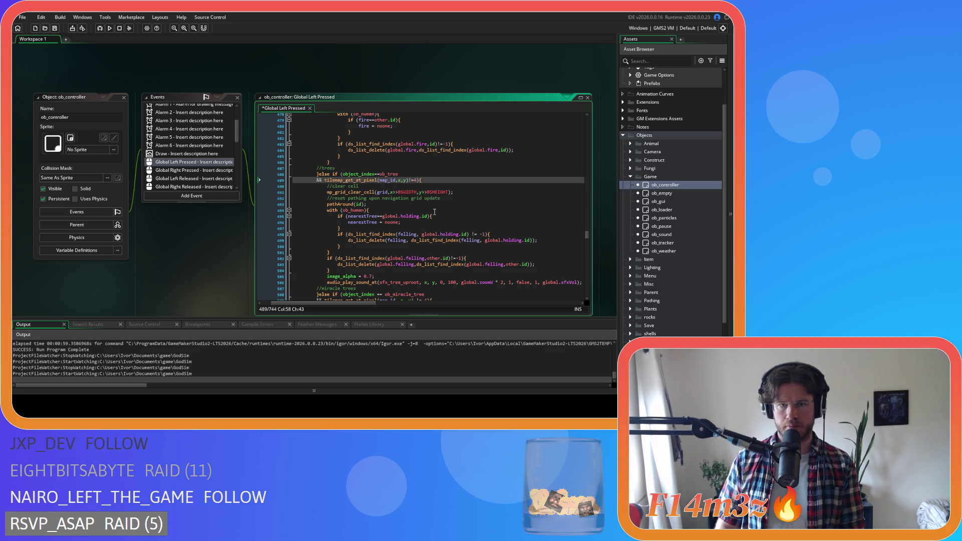
Step: Remove the spaces around != on line 498 and after felling, on line 499
scroll(386, 216, down, 2)
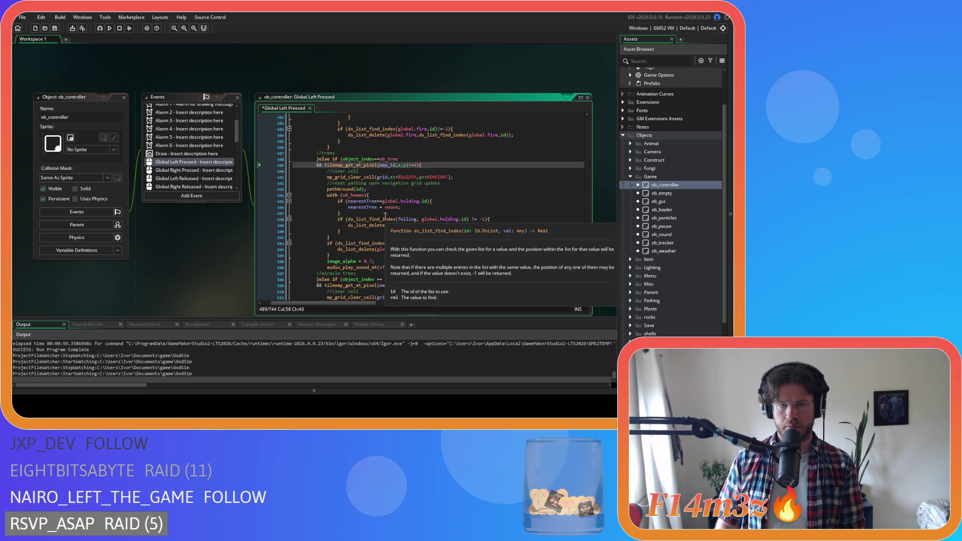
mouse_move(420, 178)
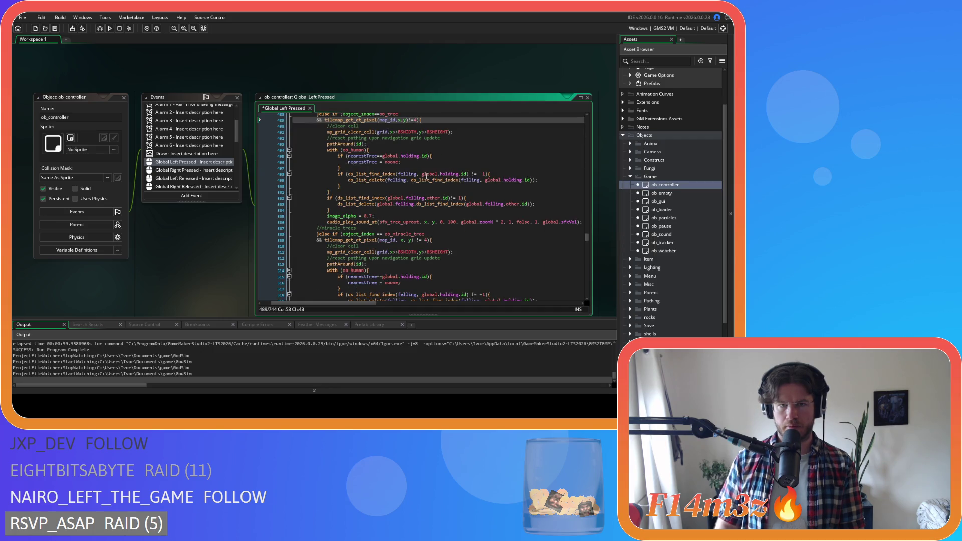
click(461, 174)
key(Delete)
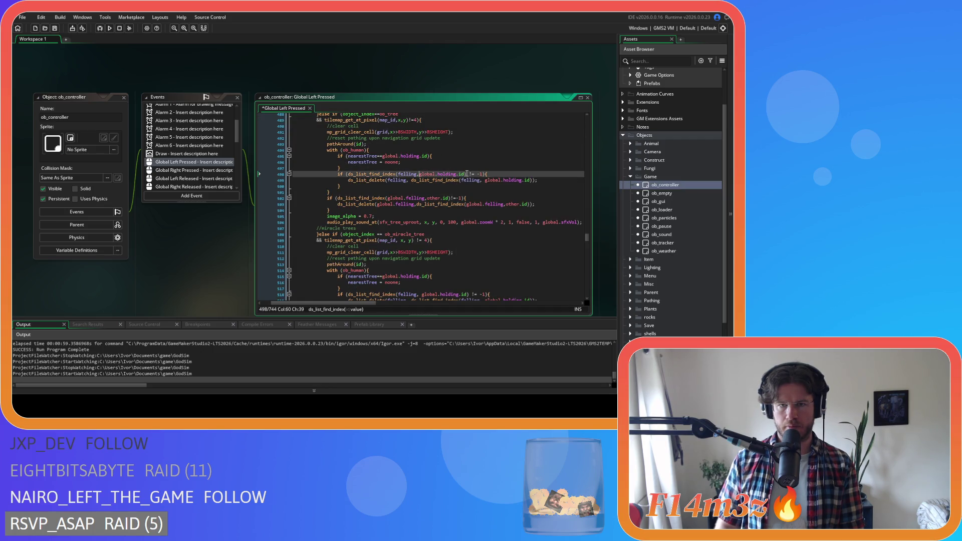
key(Left)
key(Left)
key(BackSpace)
key(Right)
key(Right)
click(410, 180)
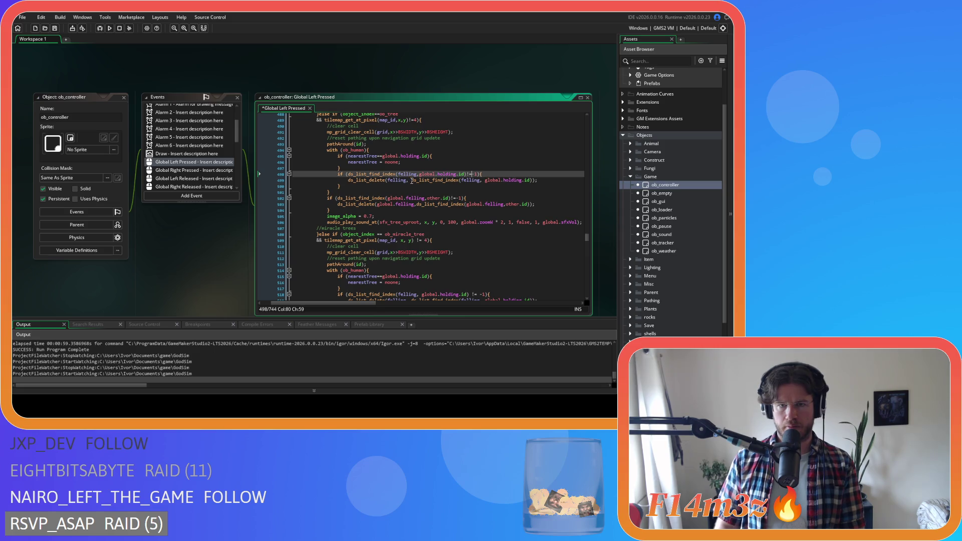
key(BackSpace)
click(480, 180)
key(BackSpace)
key(BackSpace)
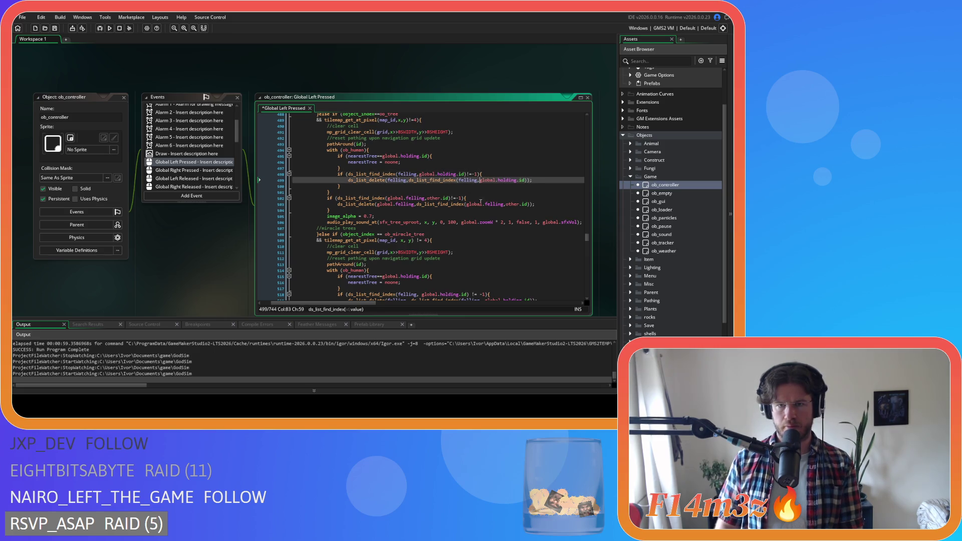
Step: In the line 506 uproot sound call, remove spaces between uproot, x, y and before 0 and 100
scroll(423, 212, down, 3)
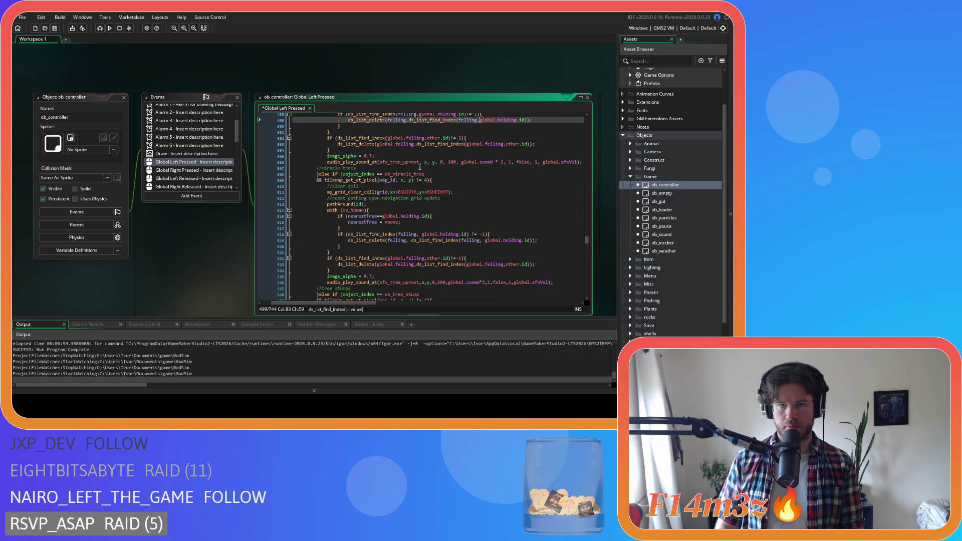
click(420, 162)
key(BackSpace)
key(Right)
key(Right)
key(Delete)
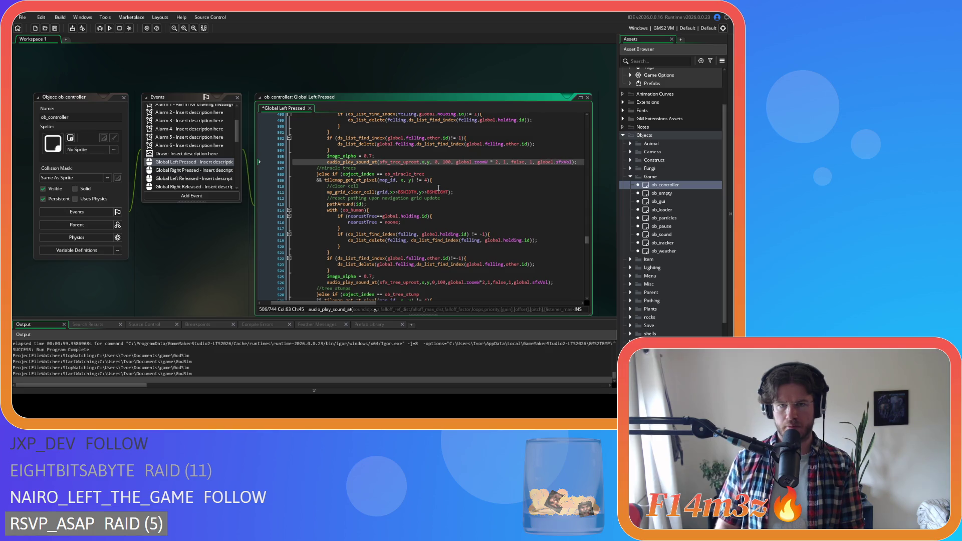
key(Delete)
key(Right)
key(Right)
key(Delete)
key(Right)
key(Delete)
key(Right)
key(Right)
key(Right)
Step: Finish the uproot call by removing spaces around * and after 2, false, and 1,
key(BackSpace)
key(Right)
key(Delete)
key(Right)
key(Right)
key(Delete)
key(Right)
key(Right)
key(Delete)
key(Right)
key(Right)
key(Right)
key(Delete)
key(Right)
key(Right)
key(Delete)
Step: Remove spaces around == in the ob_miracle_tree check and between map_id,x,y on line 509
click(375, 174)
key(Delete)
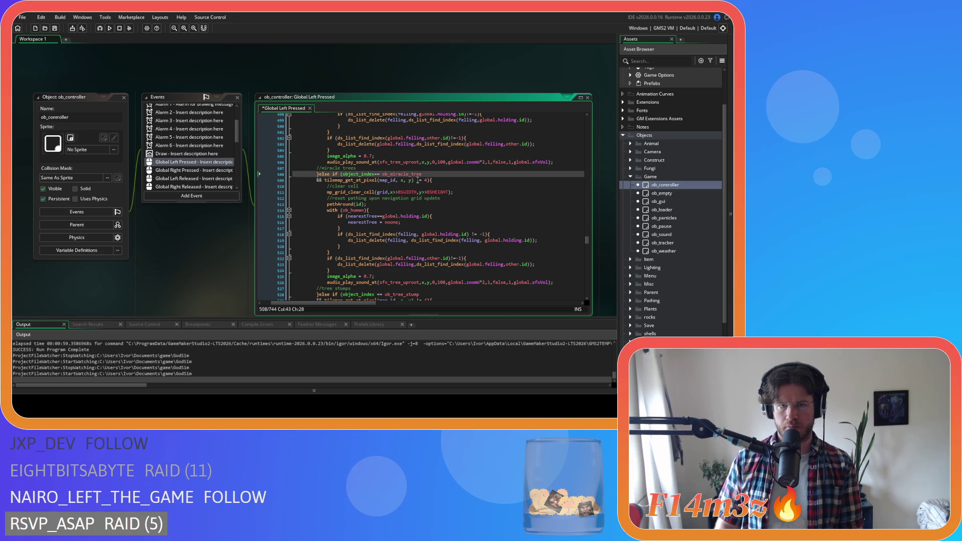
key(Right)
key(Delete)
click(401, 180)
key(BackSpace)
key(Right)
key(Right)
key(Delete)
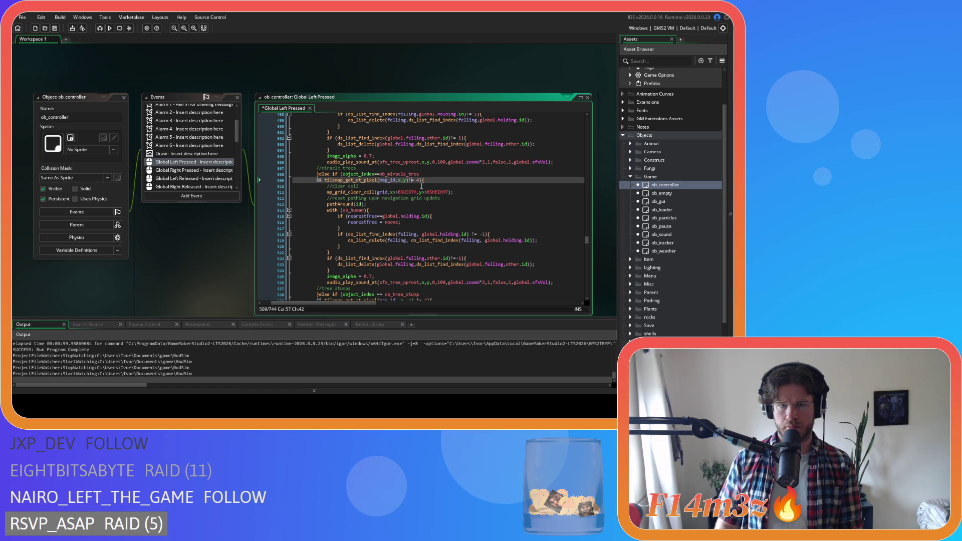
scroll(389, 202, down, 3)
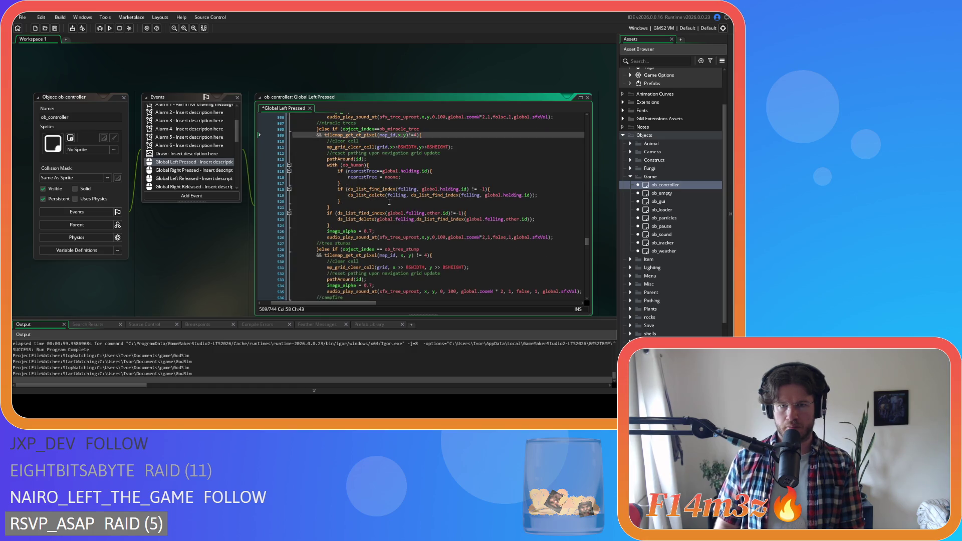
Step: Remove spaces after felling, and around != on line 518, and before global.holding.id on line 519
click(420, 190)
key(Delete)
click(468, 189)
key(Delete)
key(Right)
key(Right)
key(Delete)
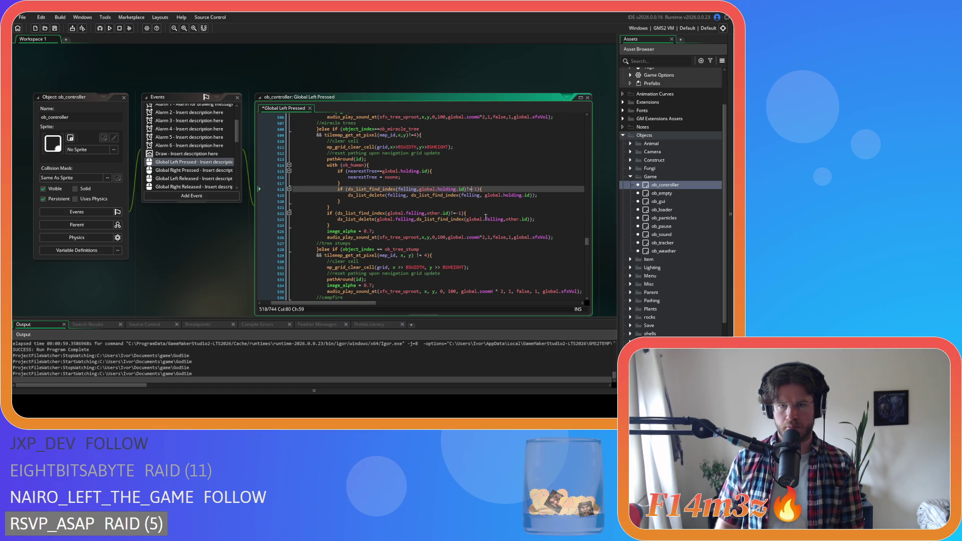
click(410, 195)
key(Delete)
click(482, 195)
key(BackSpace)
Step: Remove the spaces around == in the ob_tree_stump check on line 528
scroll(470, 222, down, 2)
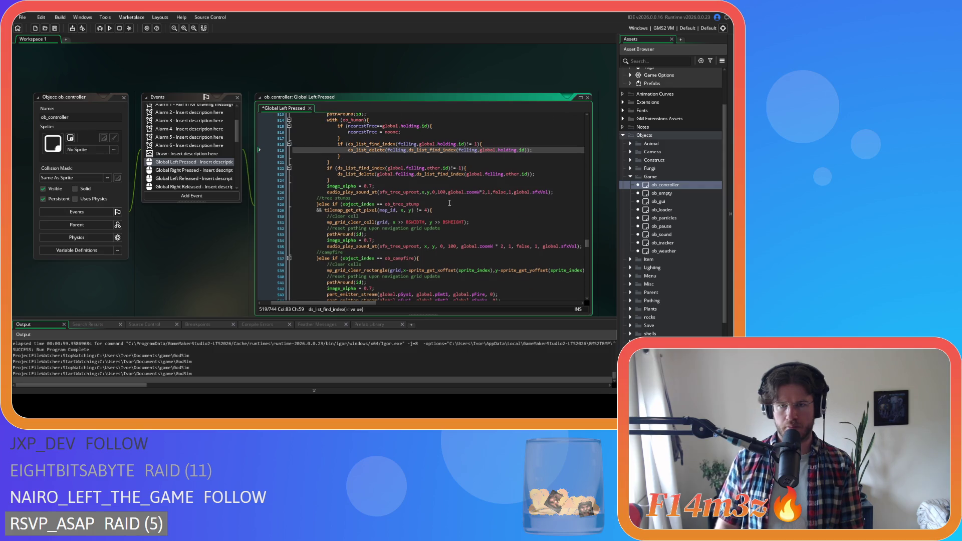
scroll(455, 207, down, 1)
scroll(382, 178, down, 1)
click(382, 174)
key(Delete)
key(Left)
key(Left)
key(BackSpace)
key(Right)
key(Right)
Step: Tighten the line 529 tile lookup: no spaces between map_id,x,y or around !=
click(399, 180)
key(BackSpace)
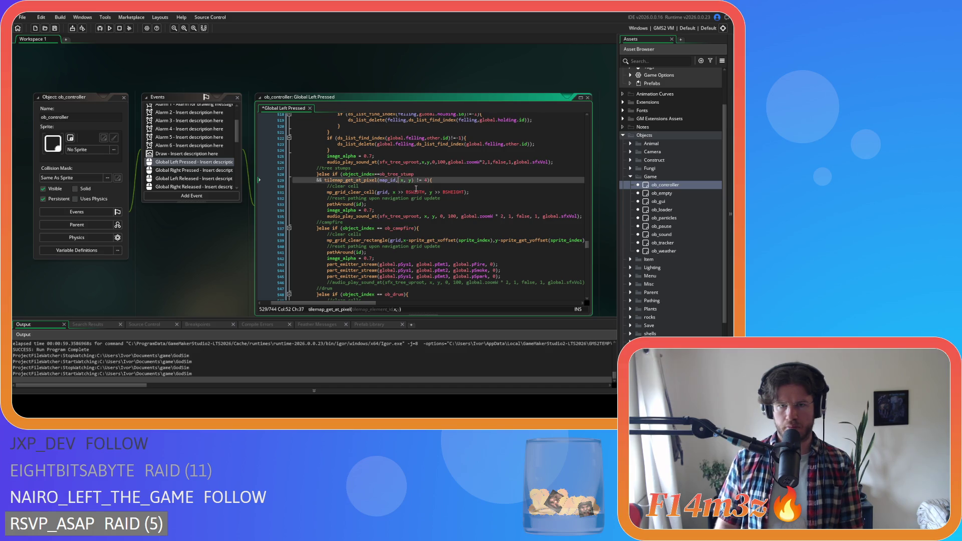
key(Right)
key(Right)
key(Delete)
key(Right)
key(Right)
key(Delete)
key(Right)
key(Right)
key(Delete)
Step: Remove the spaces after grid, and around the >> shifts on line 531
click(390, 193)
key(Delete)
key(Right)
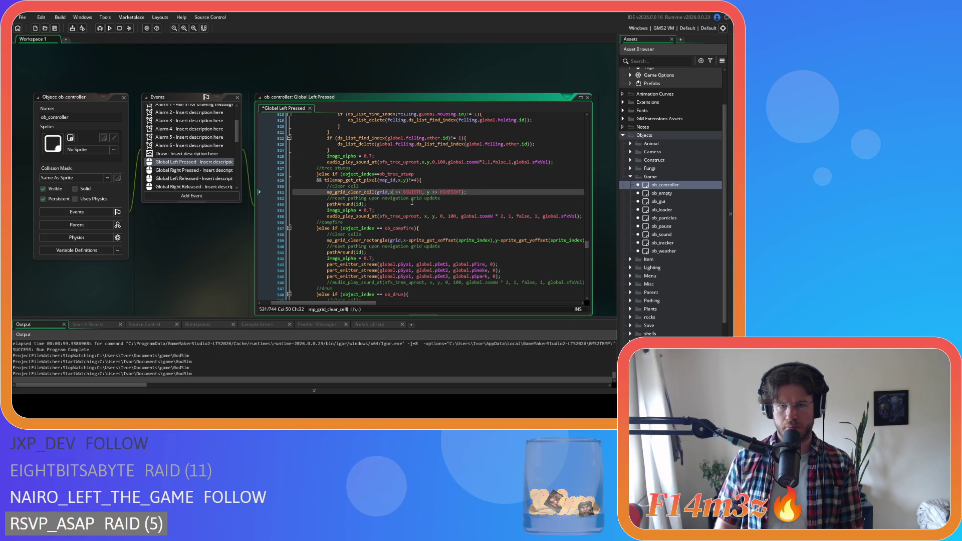
key(Delete)
key(Right)
key(Right)
key(Right)
key(Delete)
key(Right)
Step: In the line 535 uproot sound call, remove spaces around 0, after 100, before *, and around 2,
scroll(401, 196, down, 3)
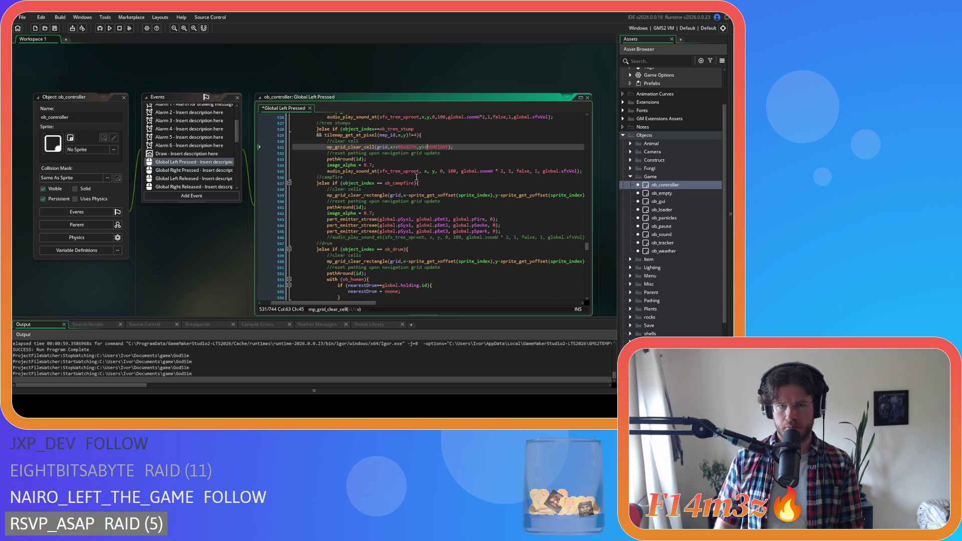
click(427, 171)
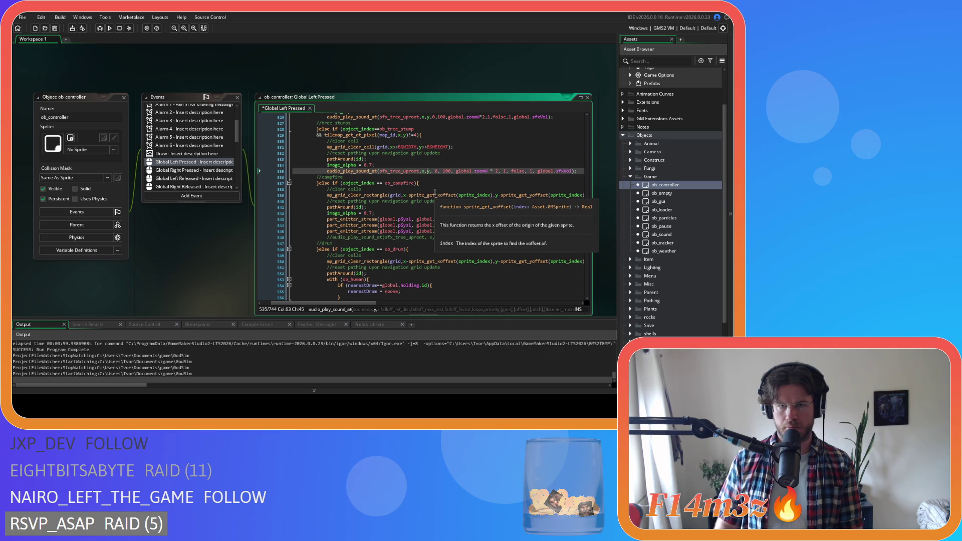
key(Delete)
key(Right)
key(Right)
key(Delete)
key(Right)
key(Delete)
key(Right)
key(Right)
key(Right)
key(Delete)
key(BackSpace)
key(Right)
key(Right)
key(Delete)
key(Right)
Step: Remove spaces before false and around 1 in that call, and before == in the campfire check
key(Right)
key(Delete)
key(Right)
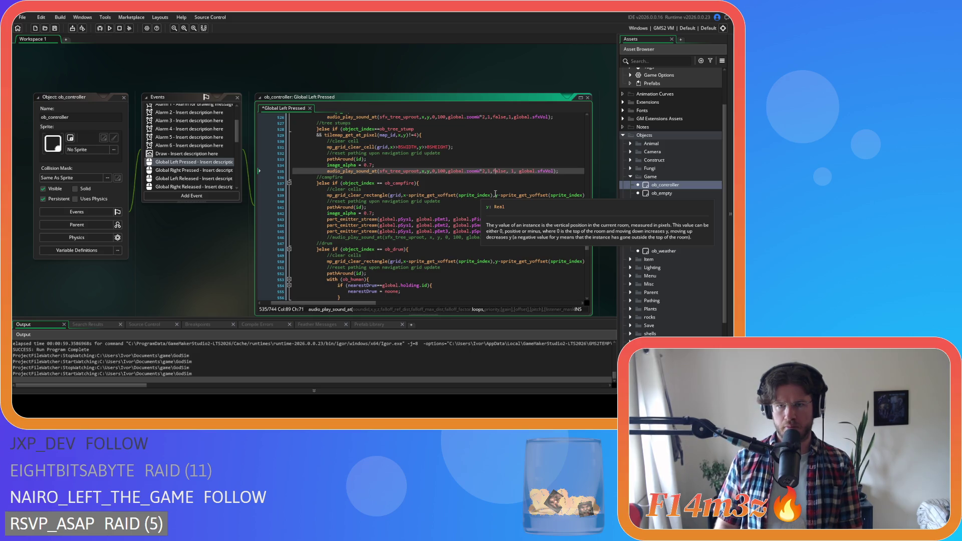
key(Right)
key(Delete)
key(Right)
key(Right)
key(Delete)
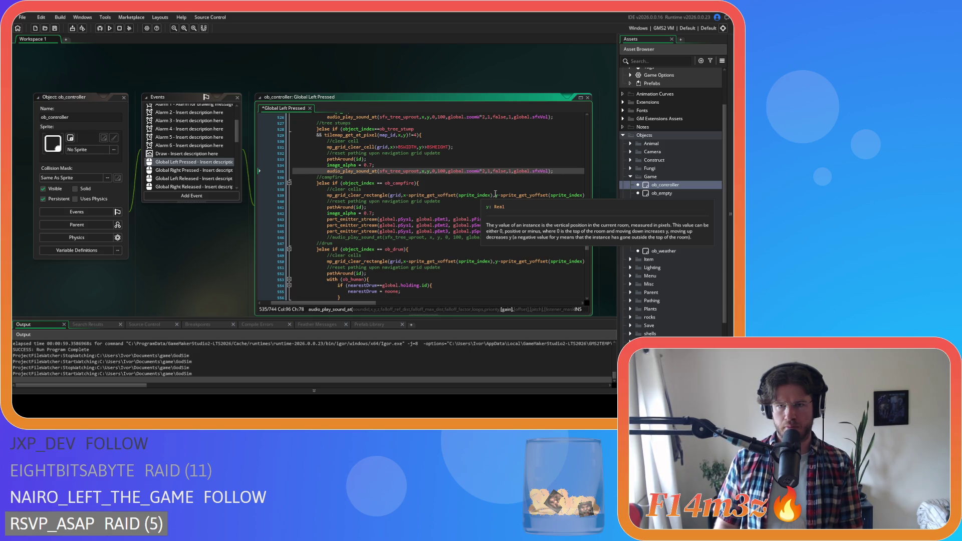
key(Down)
key(Down)
key(ctrl+Left)
key(ctrl+Left)
key(ctrl+Left)
key(BackSpace)
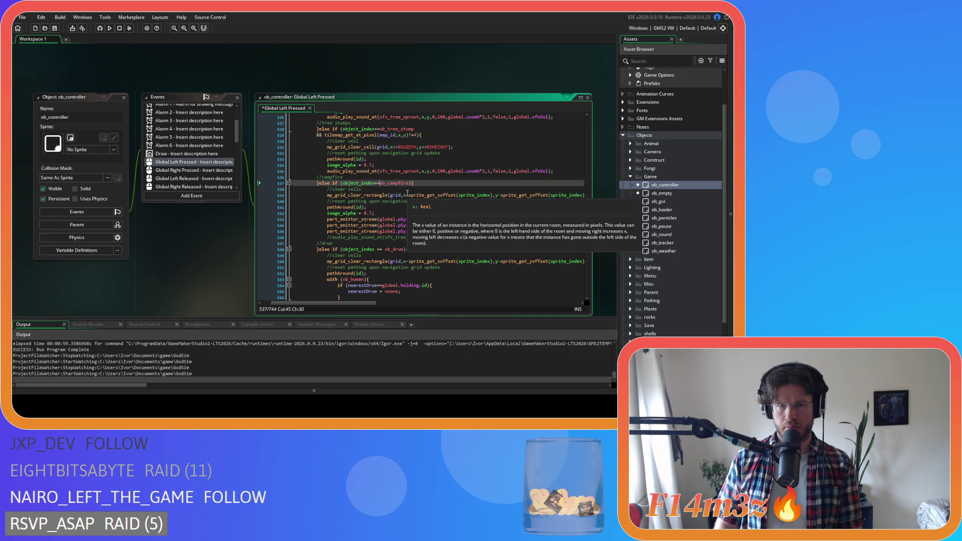
Step: Save, then strip spaces after commas in the pFire emitter call on line 543
scroll(401, 211, down, 3)
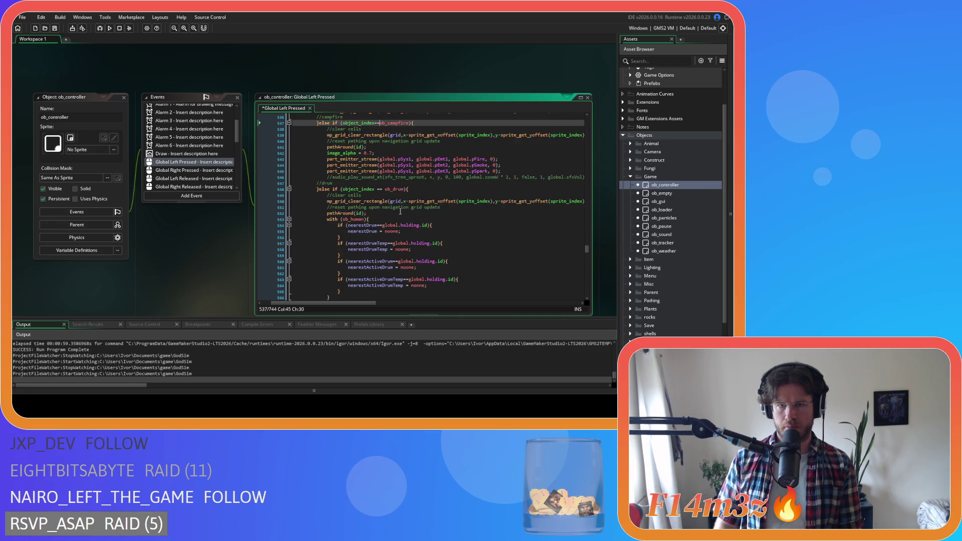
key(ctrl+s)
click(416, 159)
key(BackSpace)
click(451, 159)
key(BackSpace)
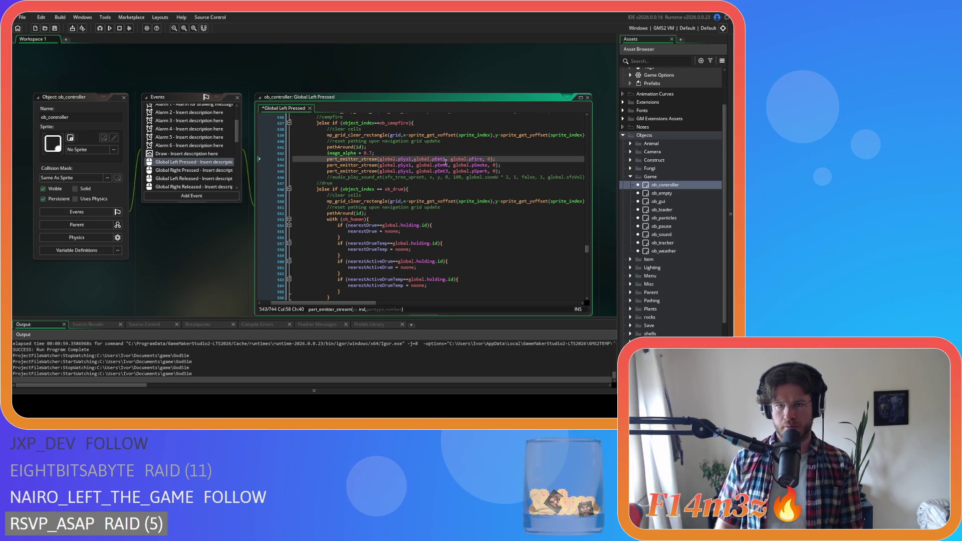
click(482, 159)
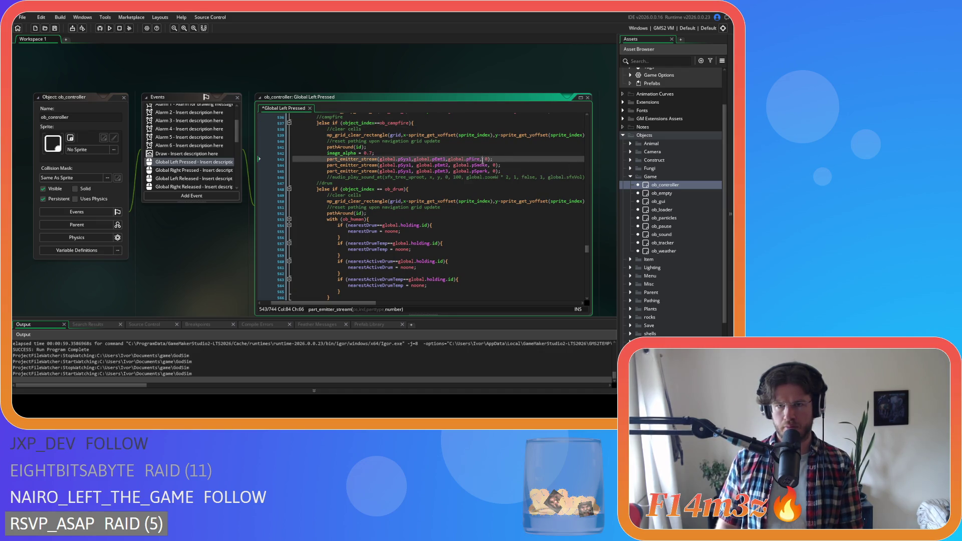
Step: Remove spaces in the pSmoke and pSpark emitter calls on lines 544–545
click(414, 166)
key(BackSpace)
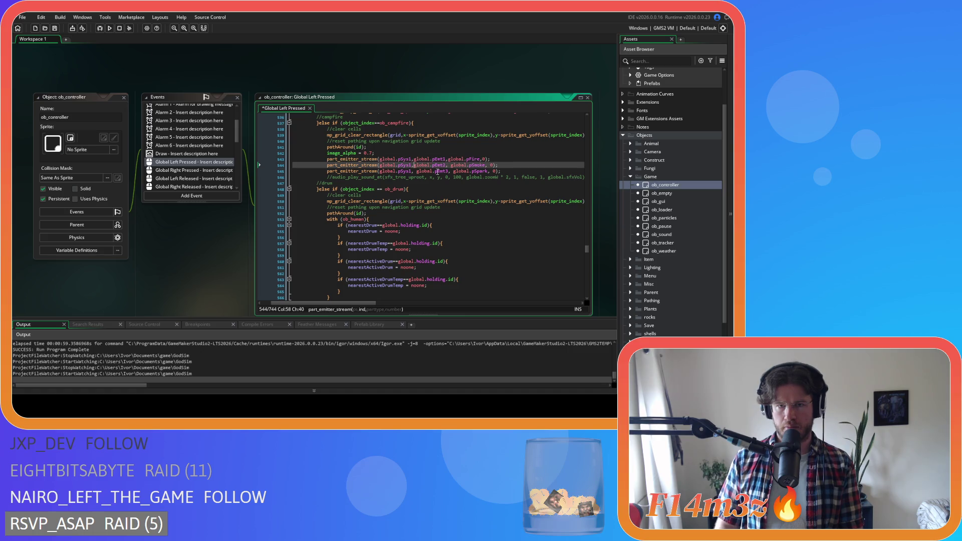
key(BackSpace)
click(486, 165)
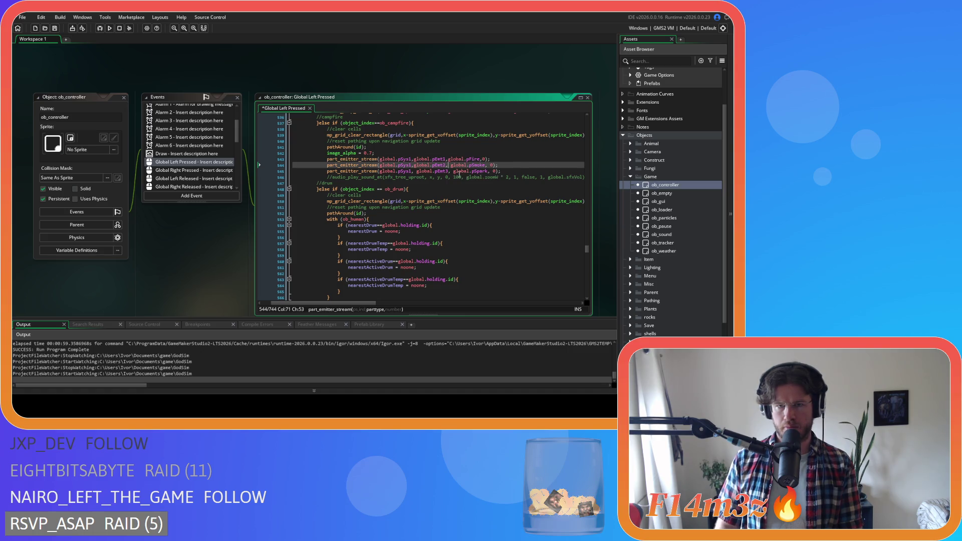
key(End)
click(491, 171)
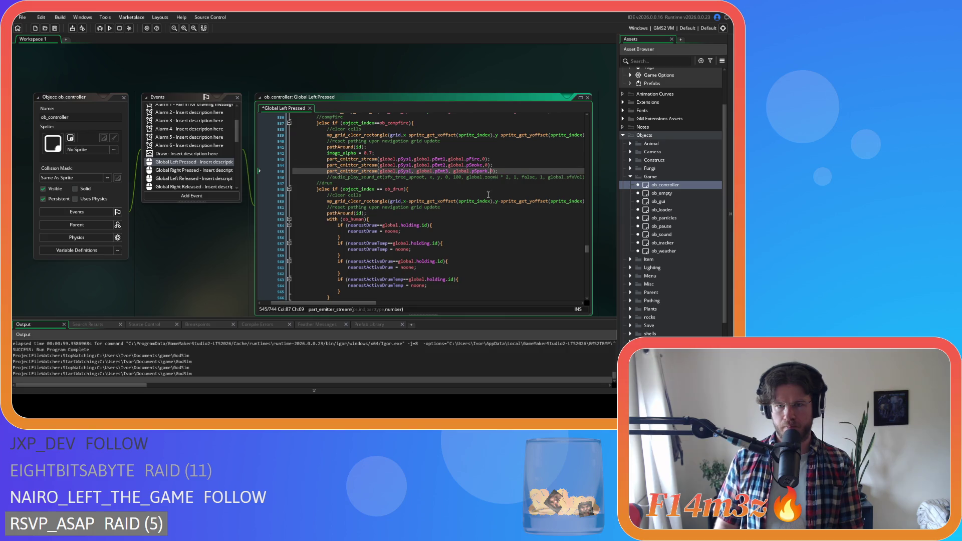
click(453, 171)
key(BackSpace)
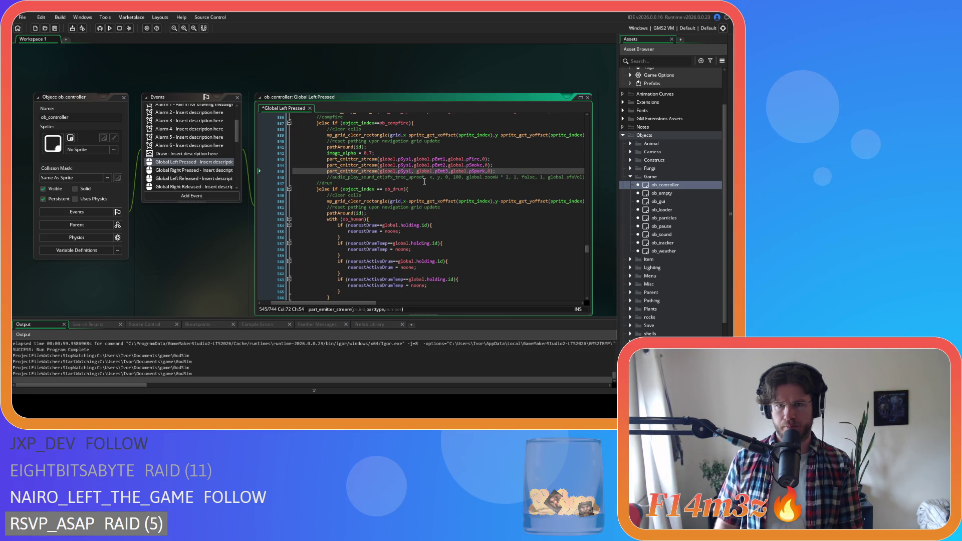
click(413, 171)
key(BackSpace)
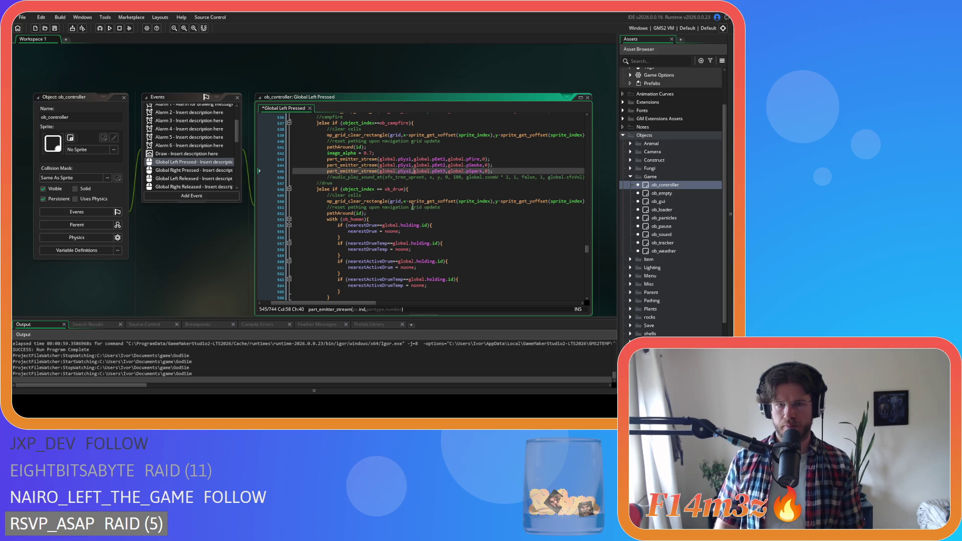
Step: Remove the spaces around == in the ob_drum check and save the event
click(374, 190)
key(Delete)
key(Right)
key(Right)
key(Delete)
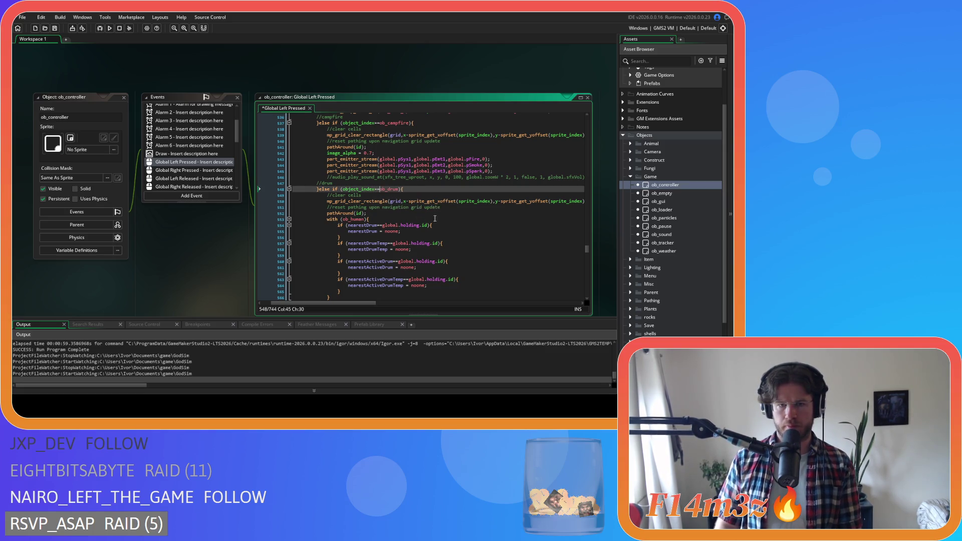
key(ctrl+s)
scroll(440, 219, down, 8)
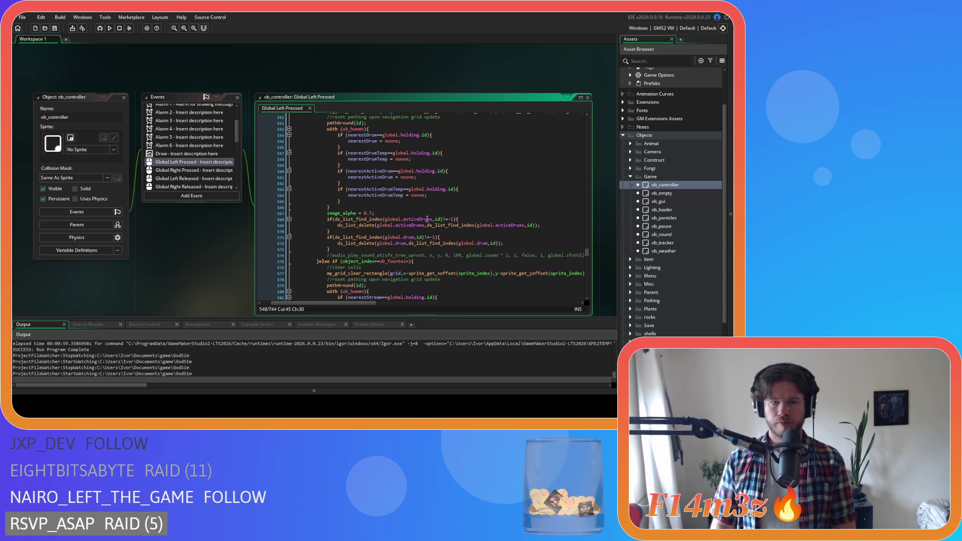
Step: Remove the stray space after global.pSys7 in the fountain particle call on line 590
scroll(412, 217, down, 2)
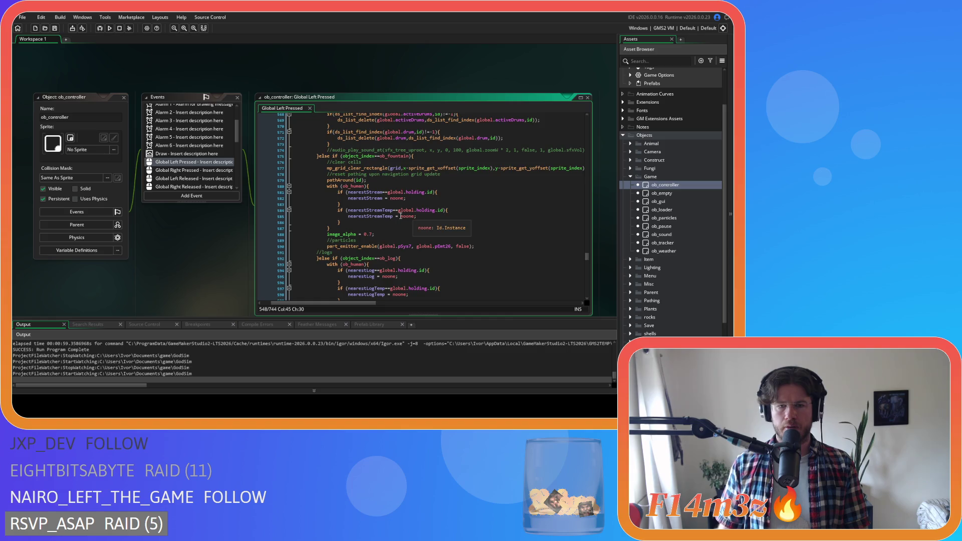
scroll(407, 217, down, 4)
click(416, 171)
key(BackSpace)
click(450, 171)
key(Right)
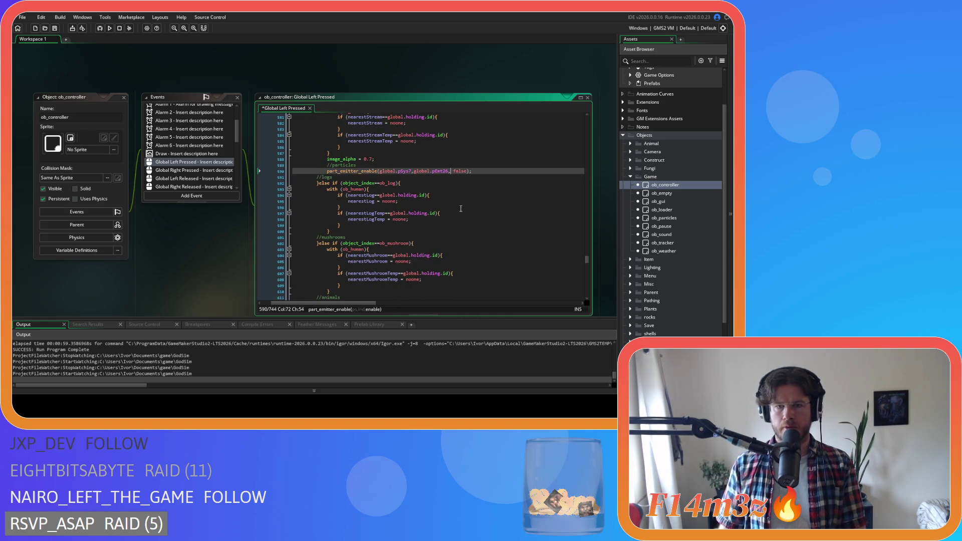
Step: Delete the extra spaces before != and after guards, in fox cleanup lines 629-630
scroll(396, 222, down, 4)
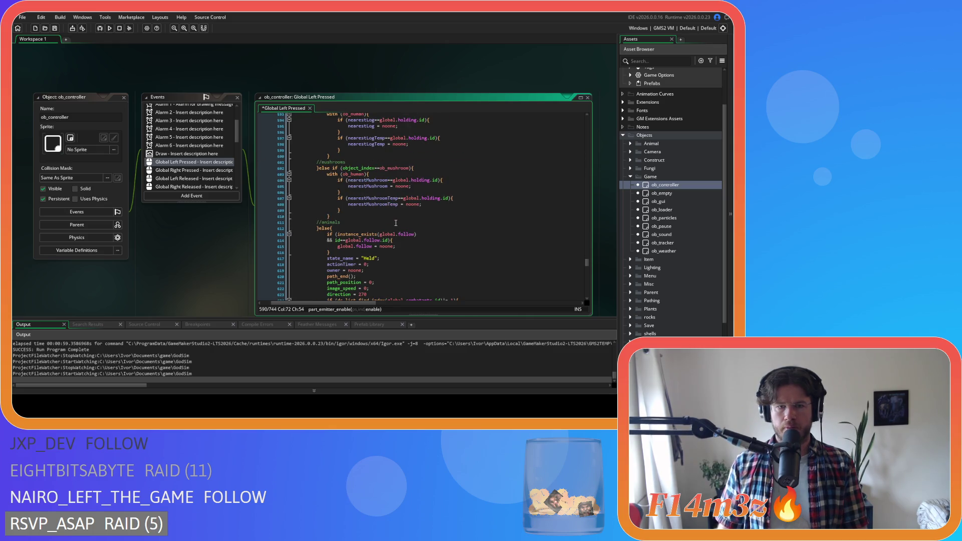
scroll(396, 222, down, 3)
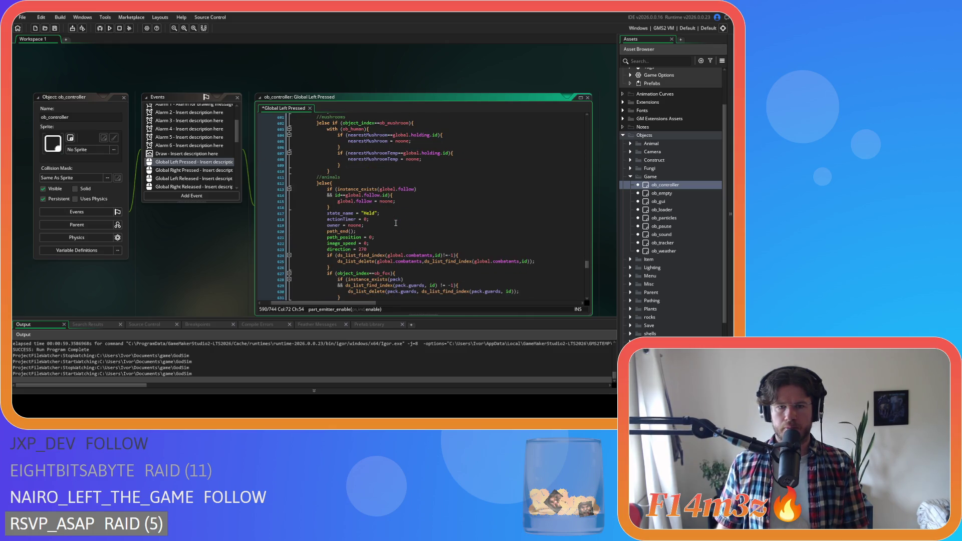
scroll(396, 223, down, 4)
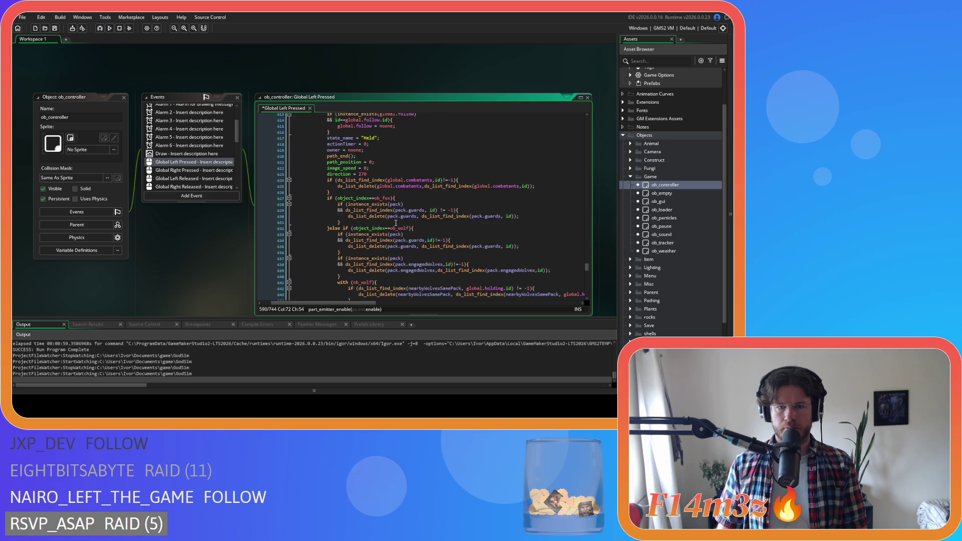
click(438, 211)
key(Right)
key(Right)
key(Delete)
key(Right)
key(Right)
click(419, 216)
key(Delete)
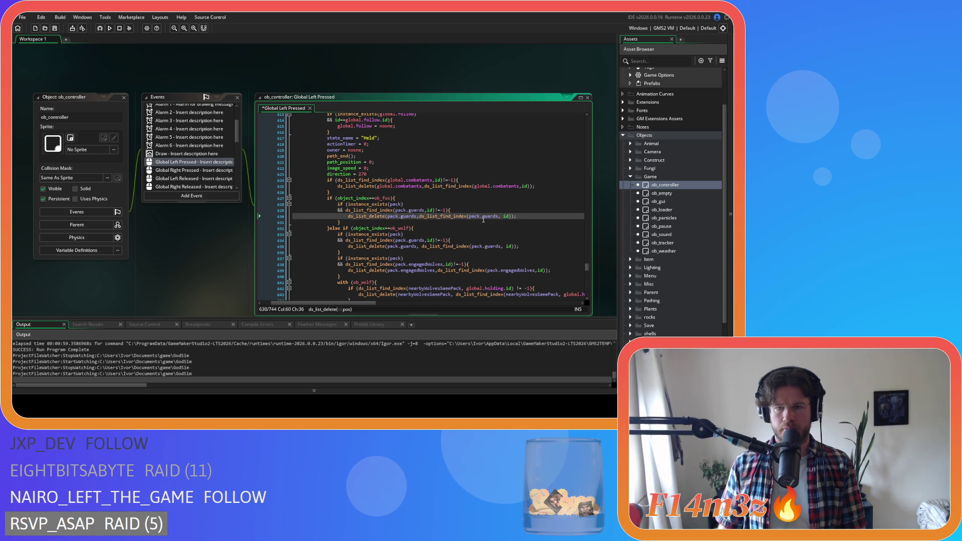
click(502, 216)
Step: Remove the stray spaces around find calls, != and global.holding in wolf lines 635, 642, 643
scroll(424, 238, down, 2)
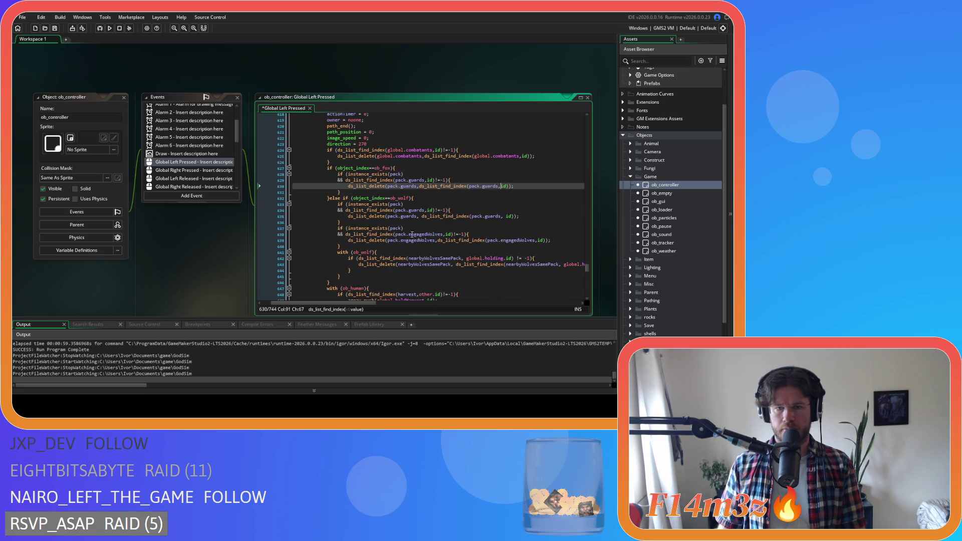
click(421, 217)
key(BackSpace)
click(501, 216)
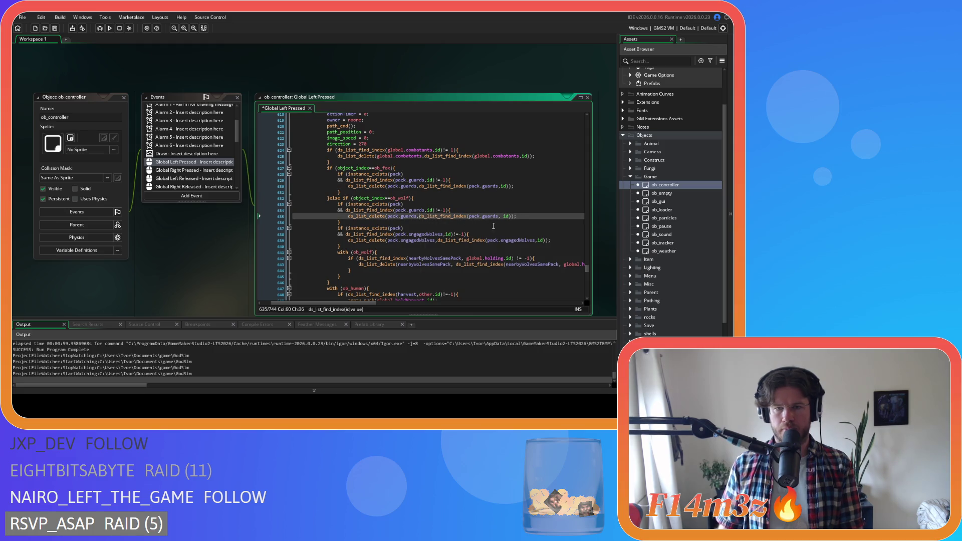
key(Delete)
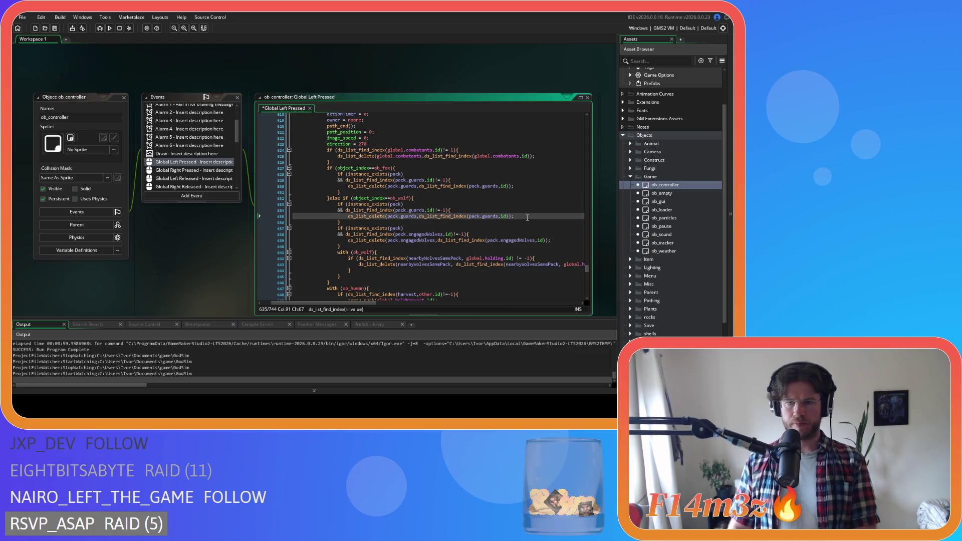
click(517, 258)
key(BackSpace)
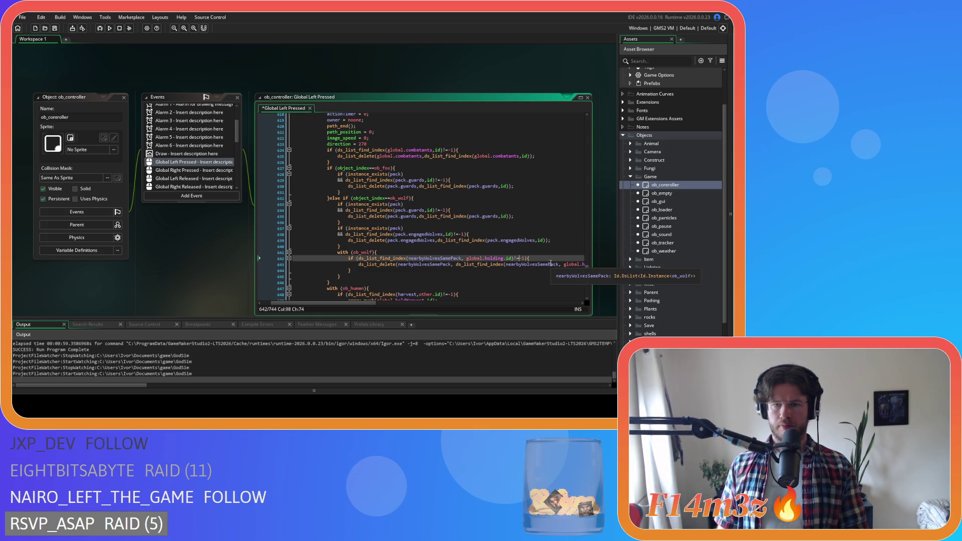
click(464, 258)
key(BackSpace)
click(456, 264)
key(BackSpace)
click(560, 264)
key(BackSpace)
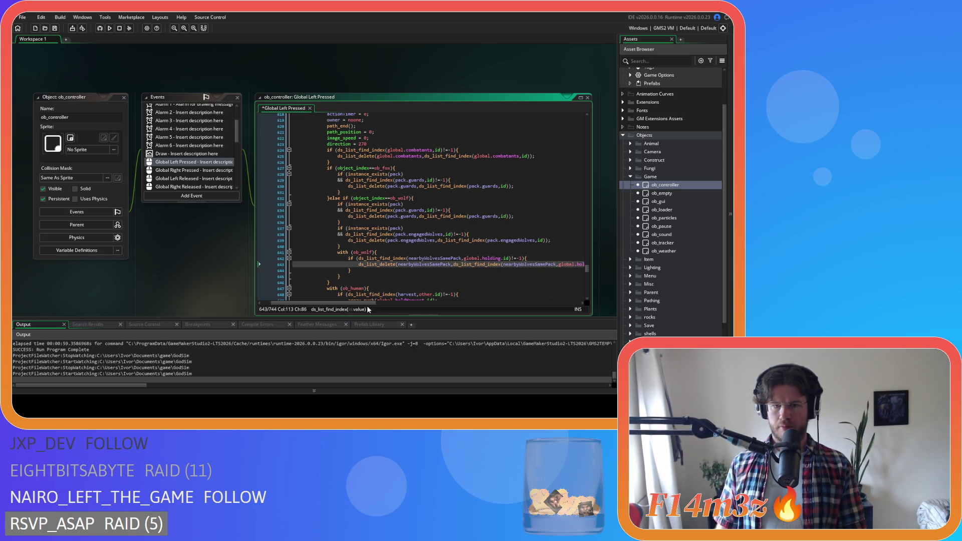
Step: Save the Global Left Pressed event and scroll through the edited code
scroll(377, 305, left, 1)
scroll(411, 269, down, 5)
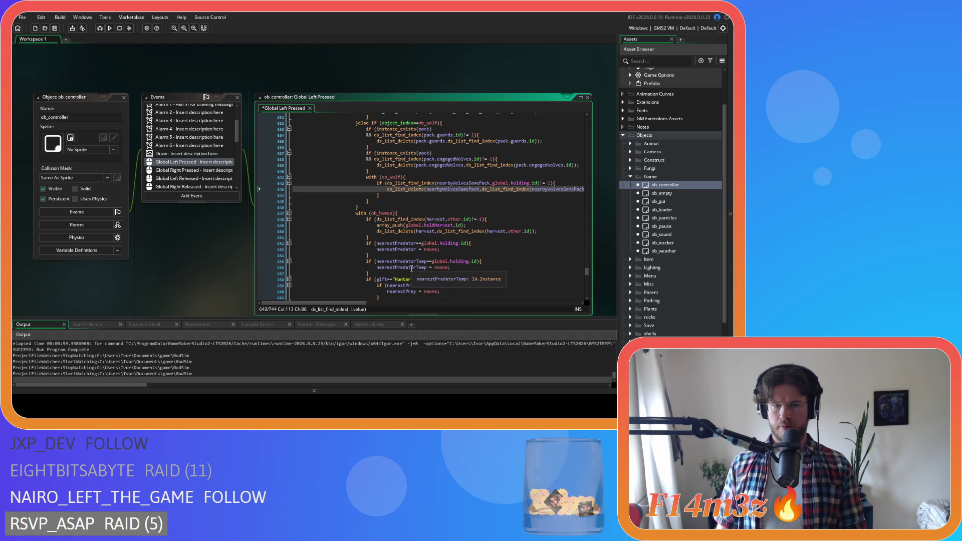
key(ctrl+s)
scroll(411, 269, down, 6)
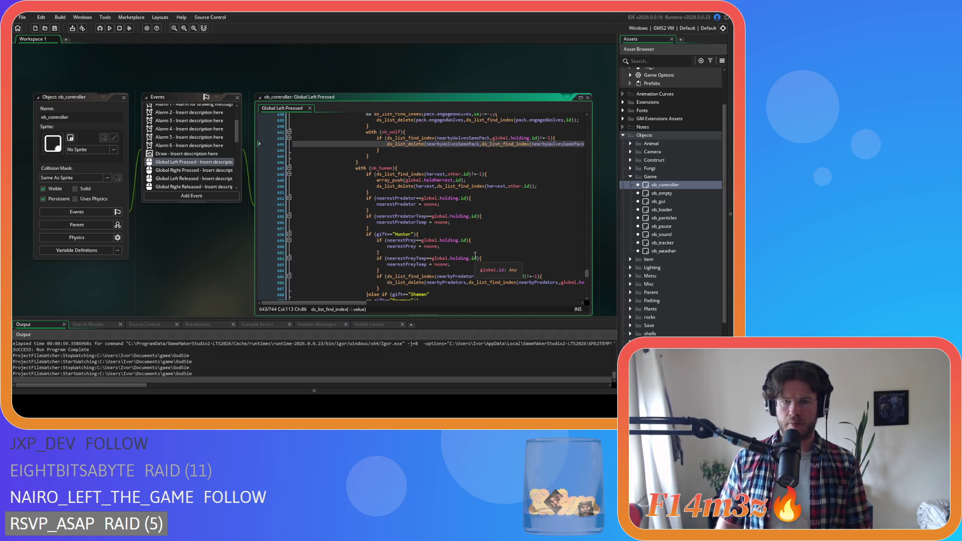
scroll(475, 256, down, 3)
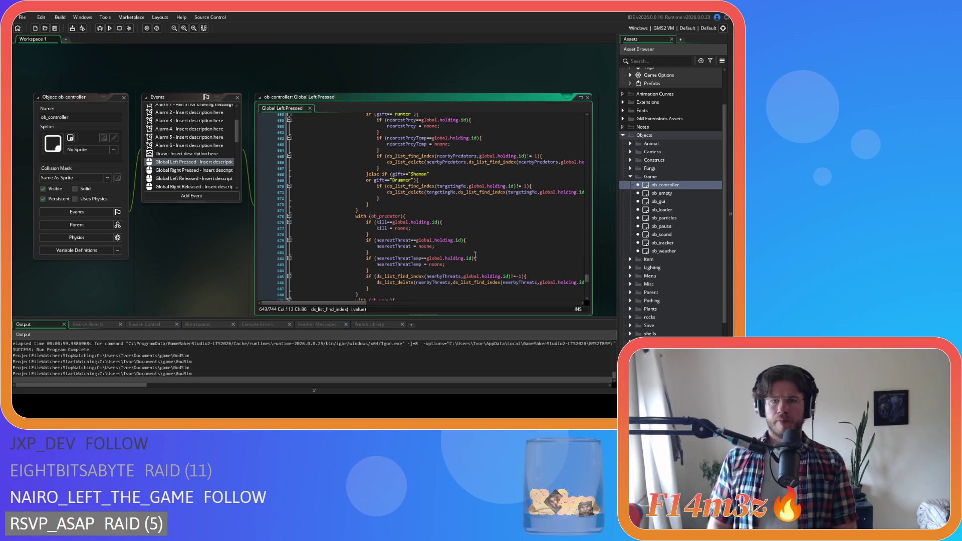
scroll(475, 256, down, 5)
scroll(474, 244, down, 7)
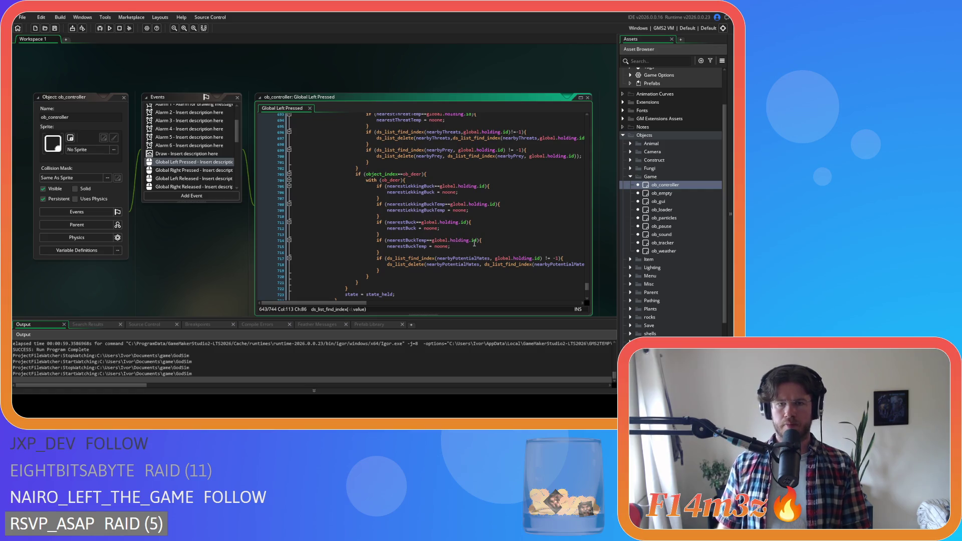
scroll(474, 244, up, 20)
scroll(473, 245, up, 5)
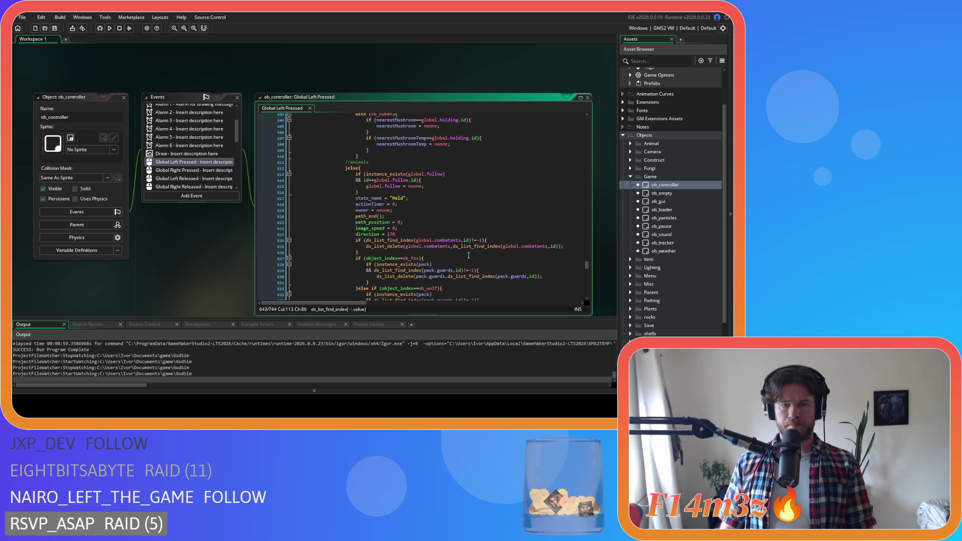
Step: Insert combatantsRemoval(id); on a new line after line 616 in the animals branch and save
click(463, 210)
click(463, 198)
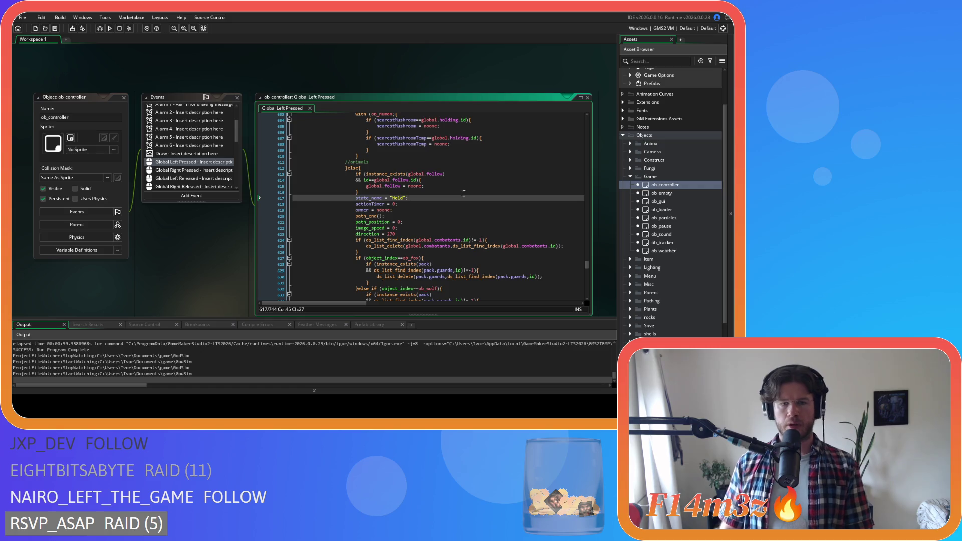
click(464, 191)
key(Return)
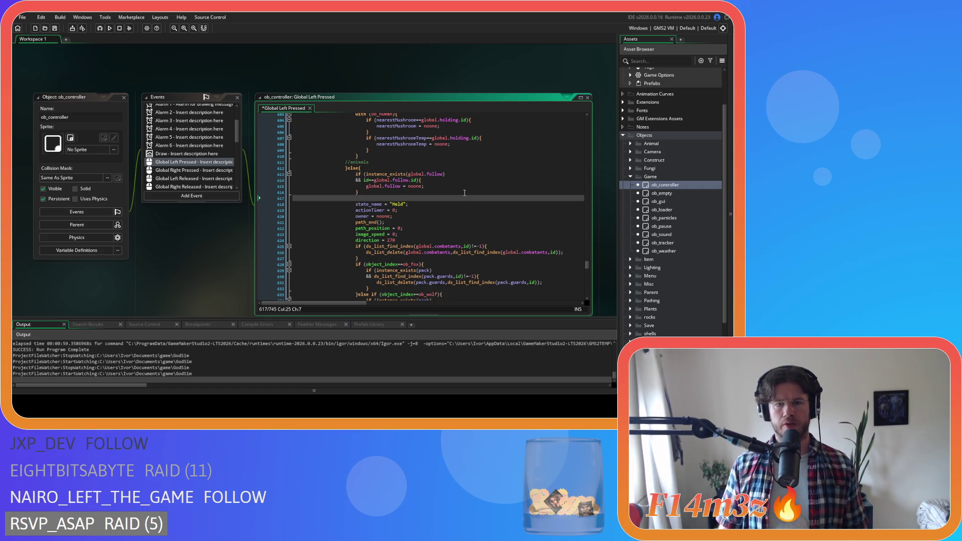
text(combatantsRemoval(id);)
key(ctrl+s)
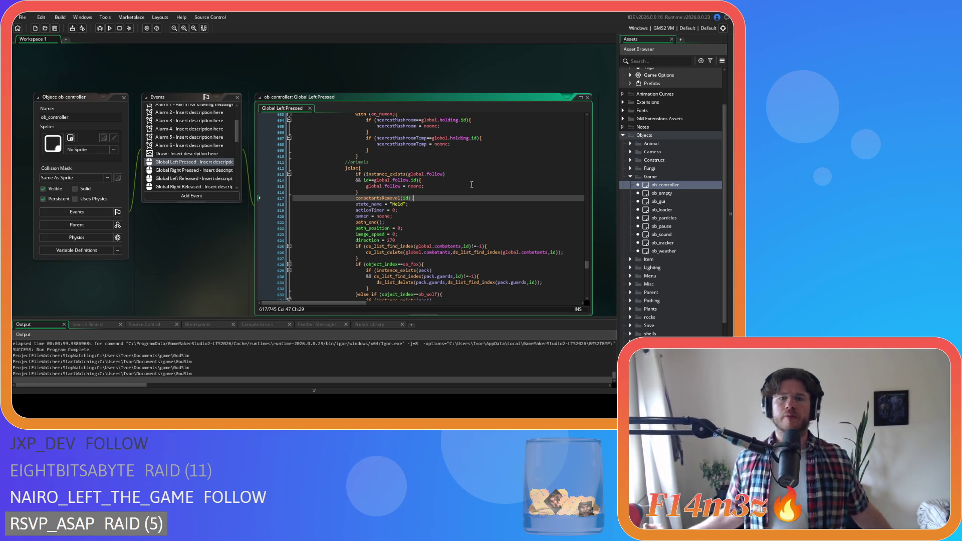
scroll(477, 188, up, 4)
scroll(481, 191, down, 5)
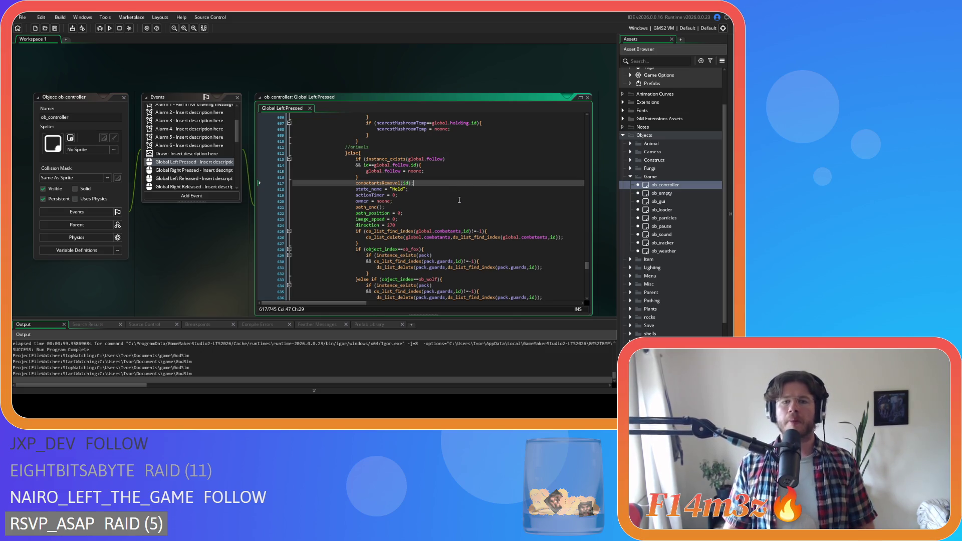
right_click(181, 80)
Step: Close all workspace windows and collapse the Game objects and Objects folders
mouse_move(195, 91)
click(241, 109)
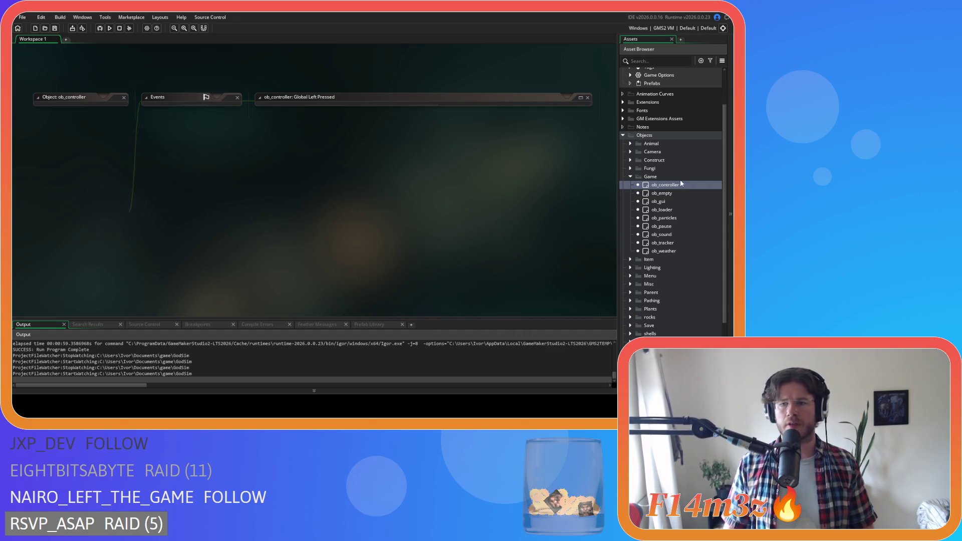
click(631, 176)
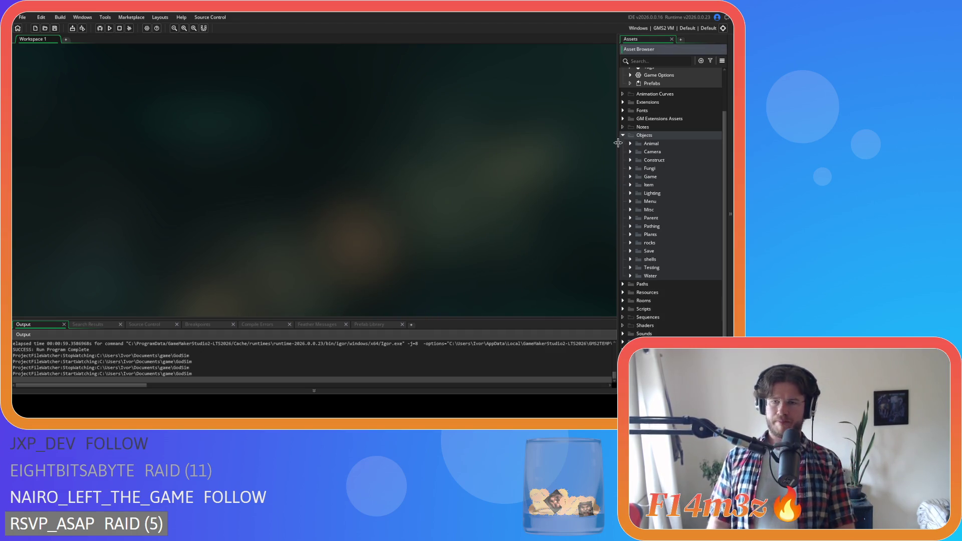
click(622, 135)
Step: Expand Scripts > Miracles and open the sc_miracleFire script
click(623, 215)
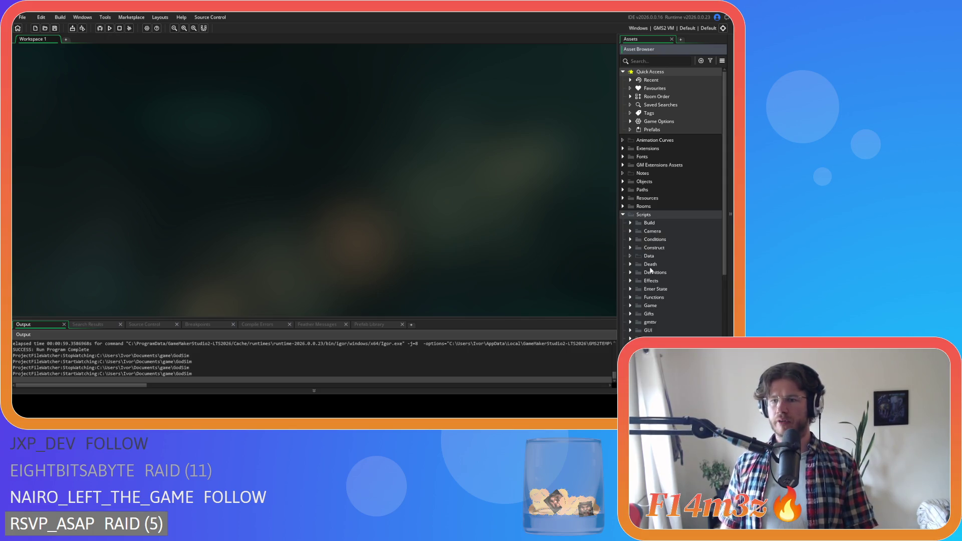
scroll(651, 271, down, 2)
scroll(652, 275, down, 2)
click(631, 280)
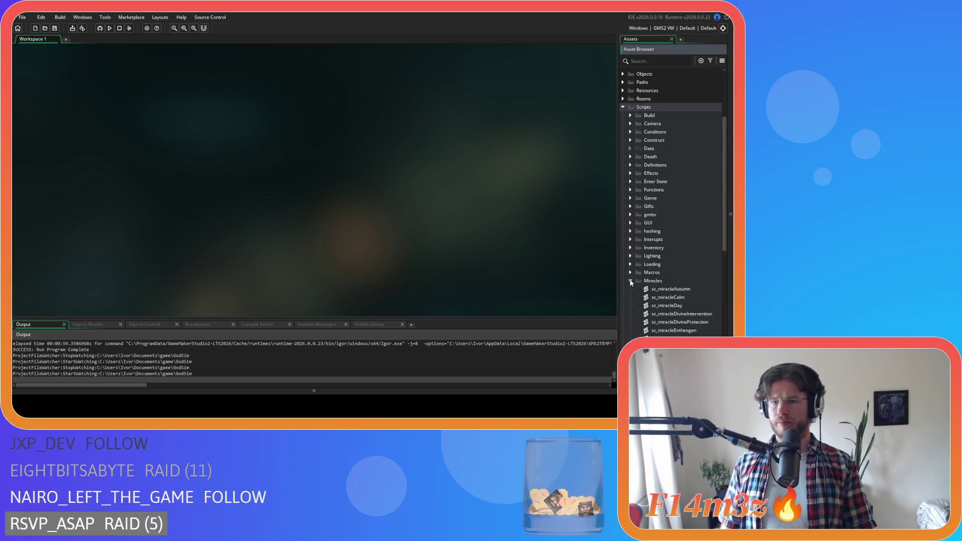
scroll(637, 278, down, 4)
scroll(646, 274, down, 1)
double_click(667, 219)
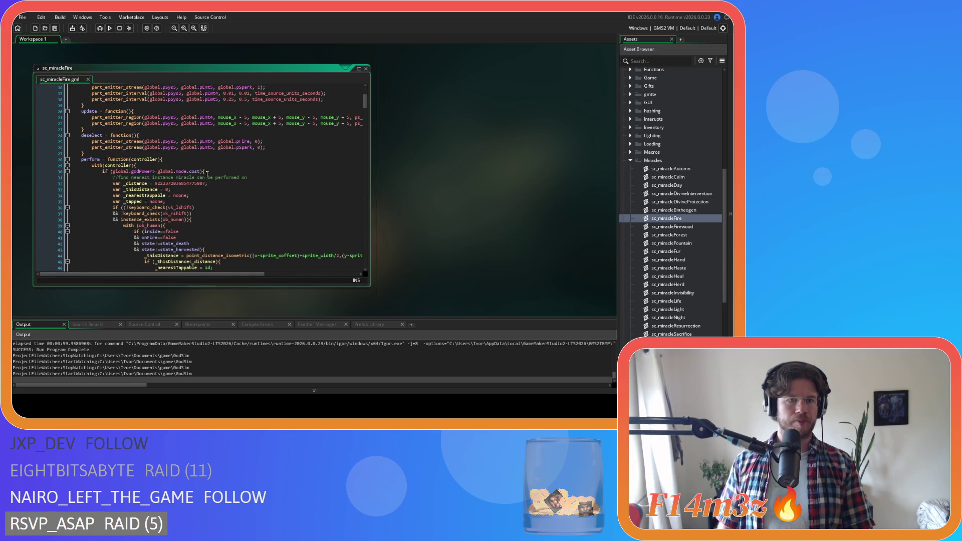
Step: Paste combatantsRemoval(id); after line 354 in sc_miracleFire's ob_prey branch and save the script
scroll(215, 163, down, 3)
scroll(214, 167, down, 20)
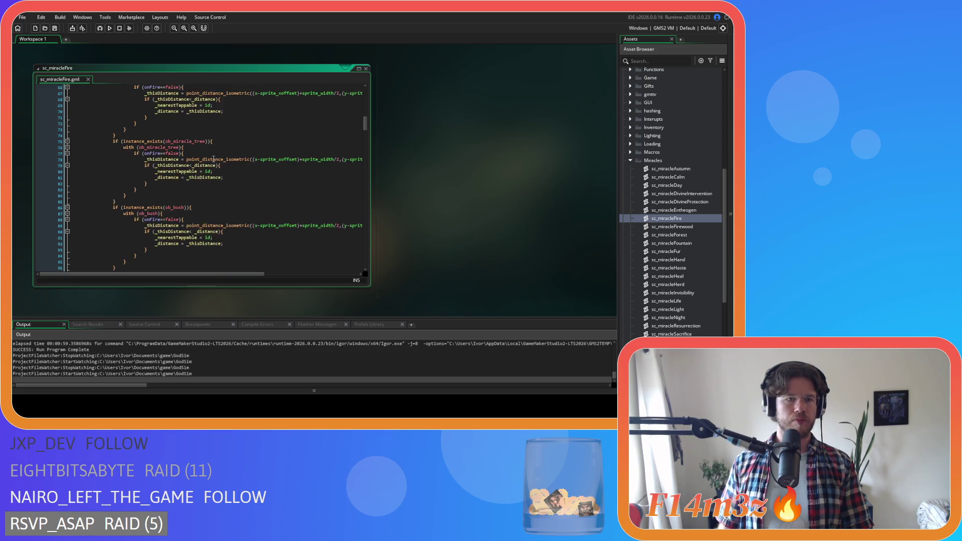
scroll(213, 154, up, 4)
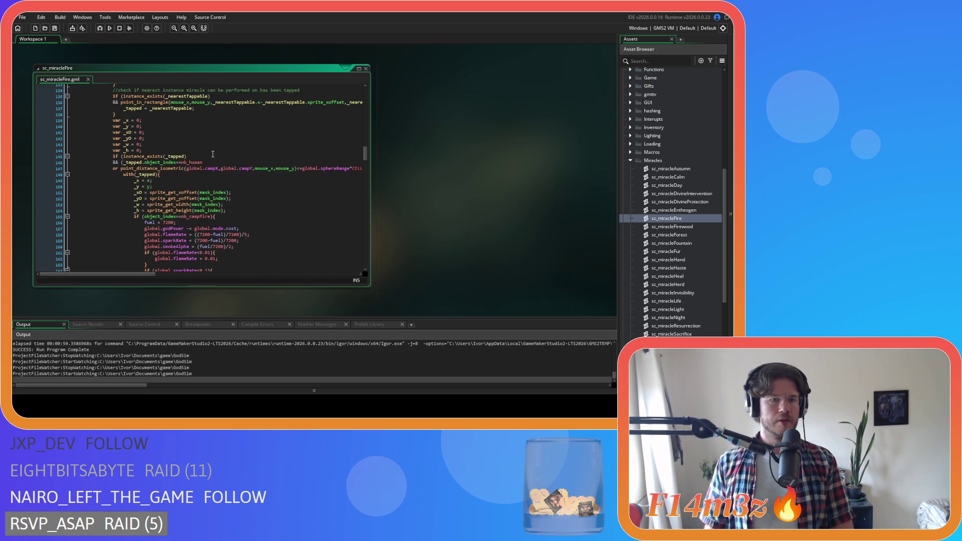
scroll(212, 154, down, 20)
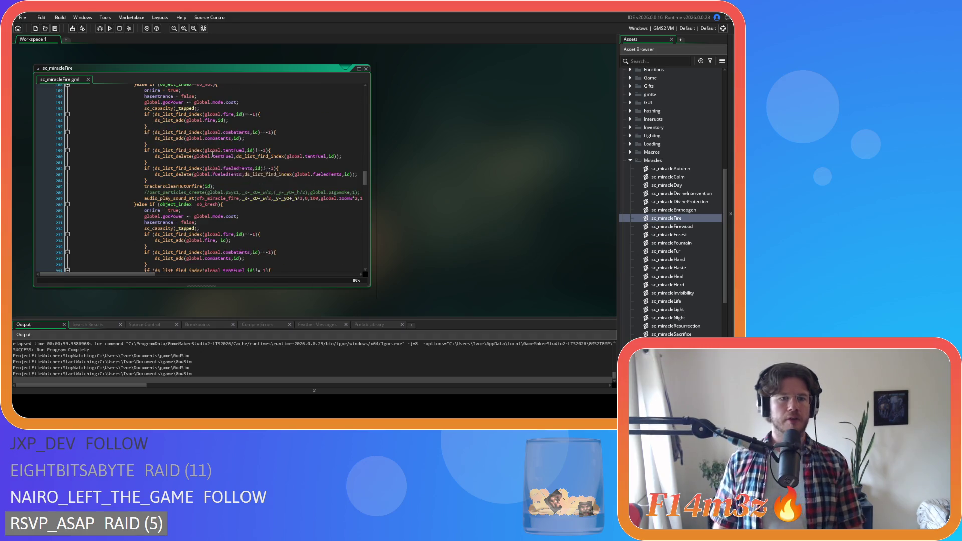
scroll(212, 153, down, 11)
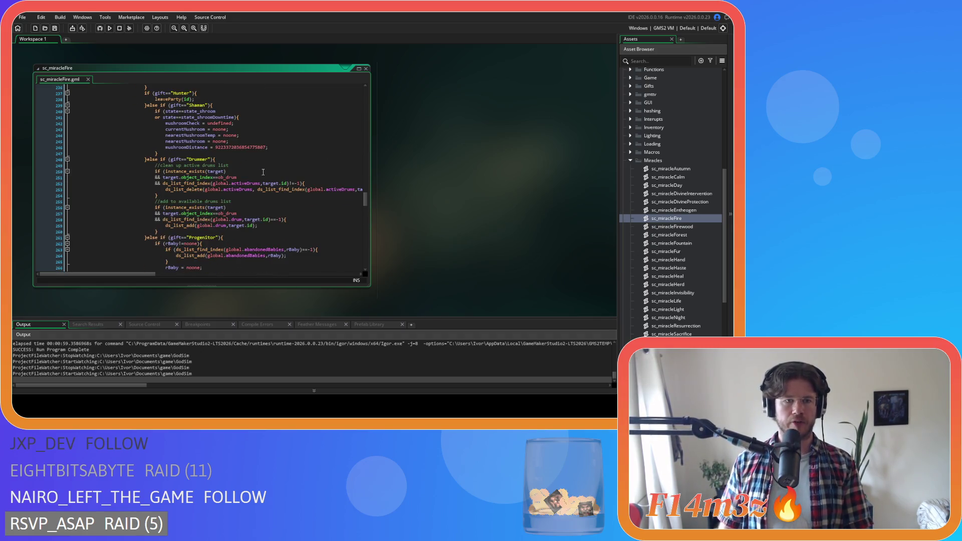
scroll(263, 172, down, 20)
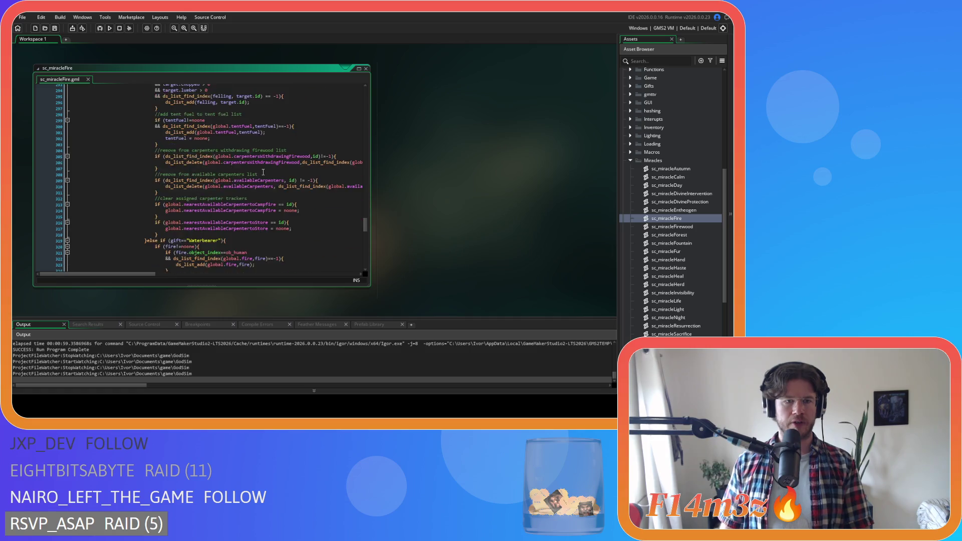
scroll(265, 171, up, 1)
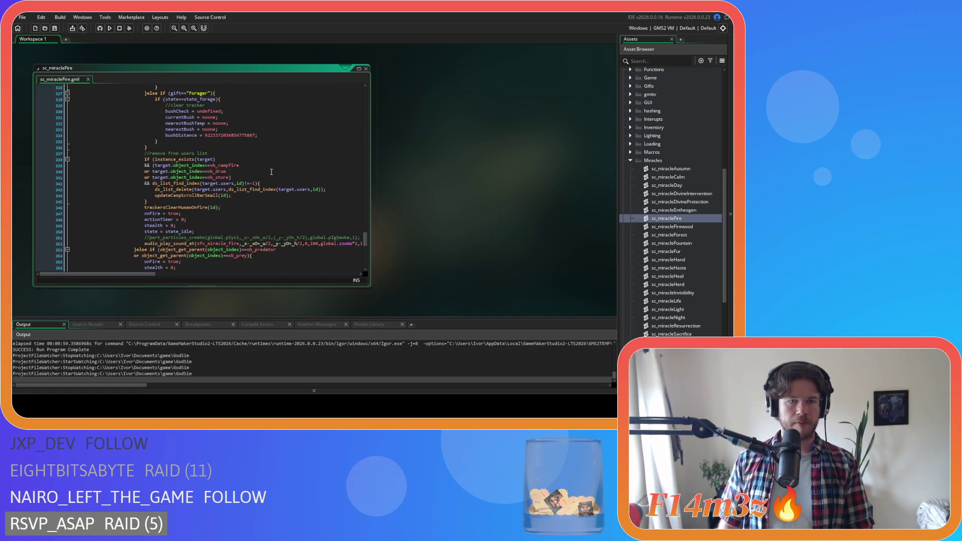
drag(364, 243, 367, 251)
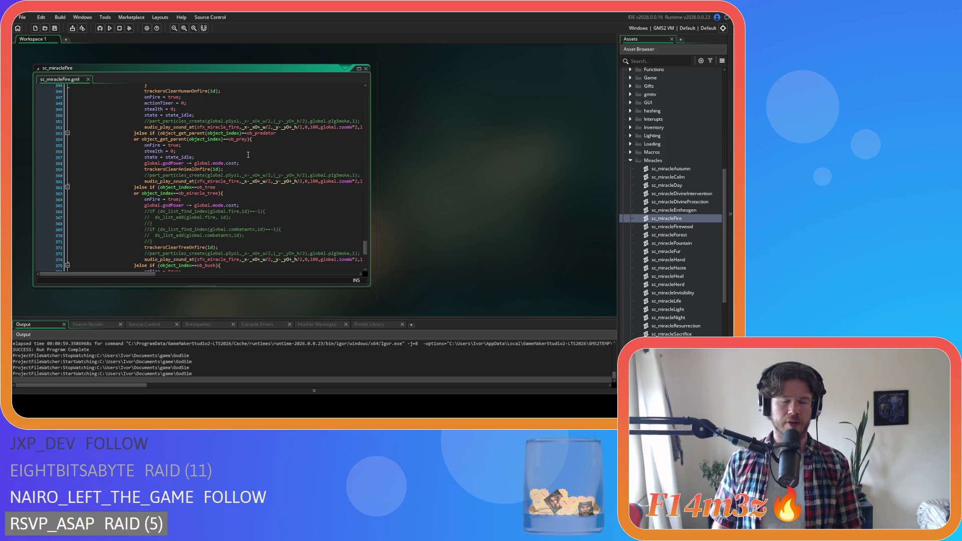
click(263, 140)
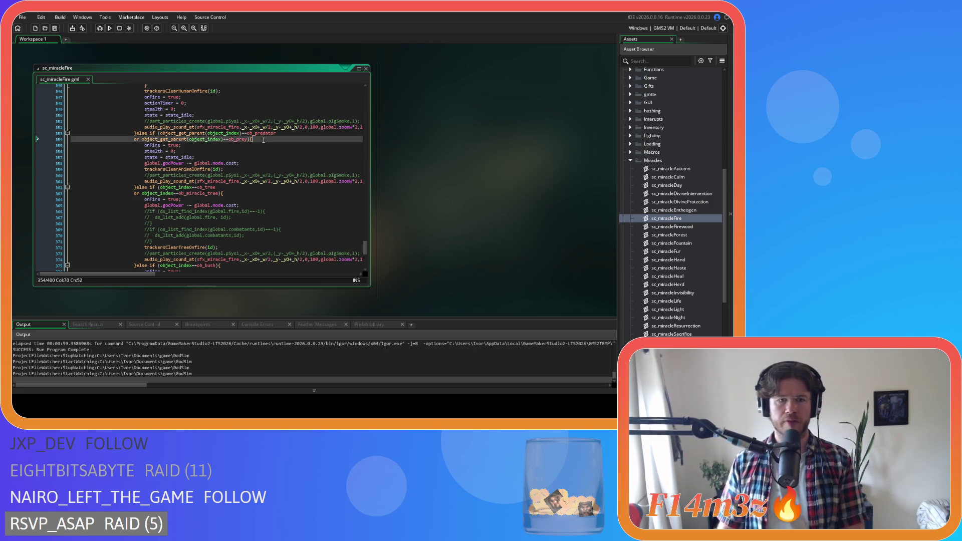
key(Return)
text(combatantsRemoval(id);)
key(ctrl+s)
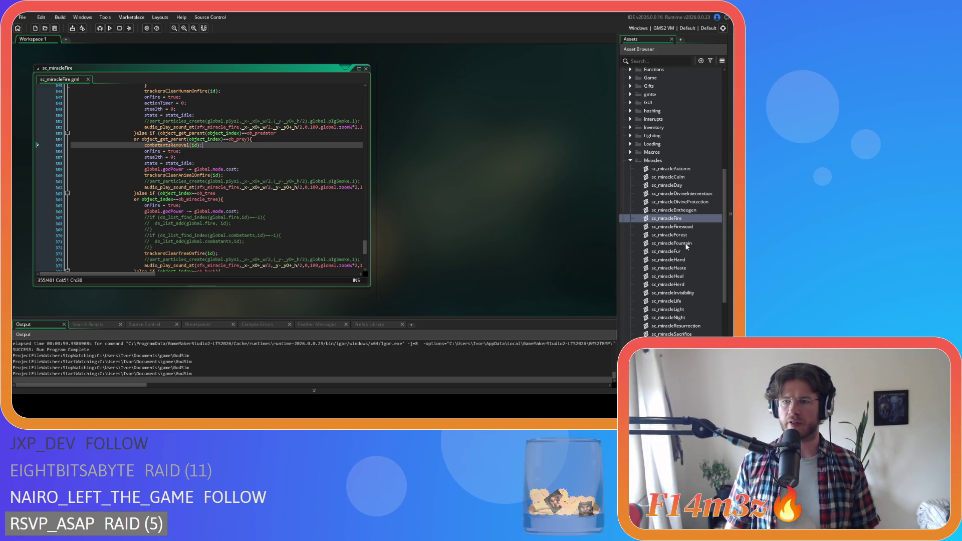
scroll(693, 278, down, 2)
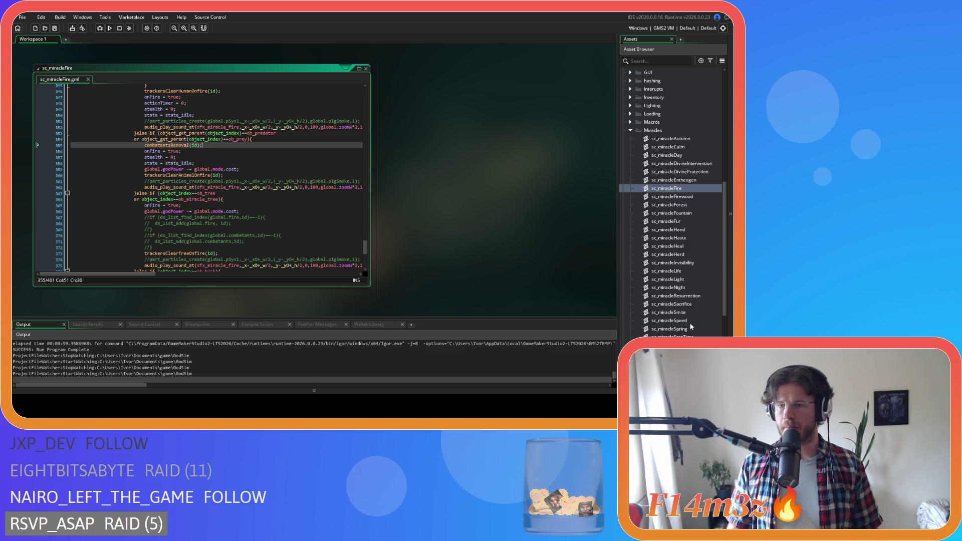
scroll(692, 323, down, 2)
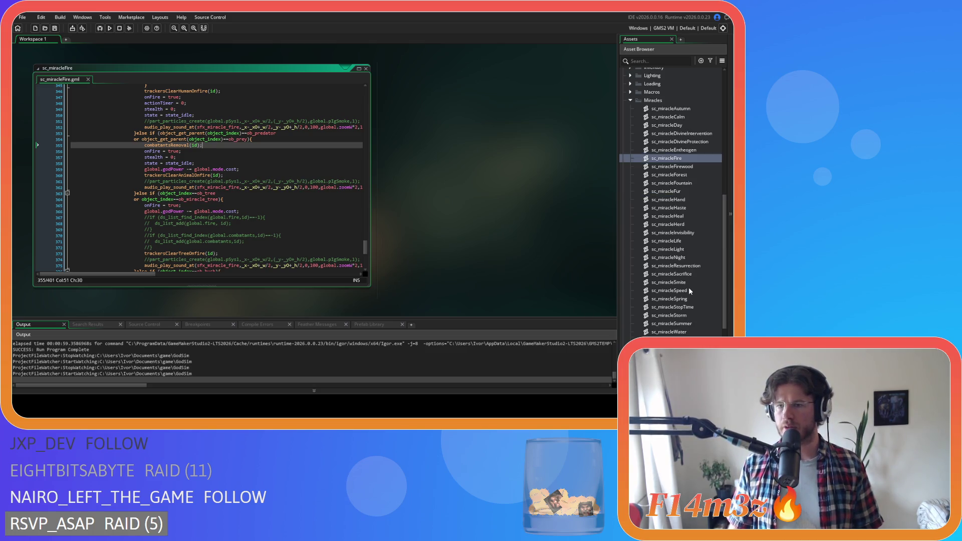
click(630, 99)
Step: Open sc_fireSpread from Scripts > Game and scroll to the burning-animals loop
click(630, 210)
scroll(685, 235, down, 3)
double_click(680, 227)
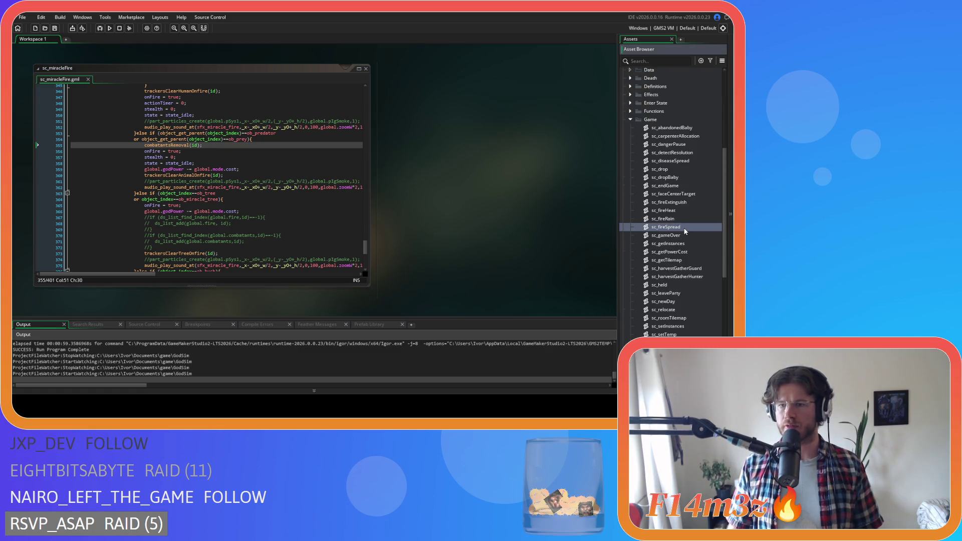
scroll(176, 163, down, 20)
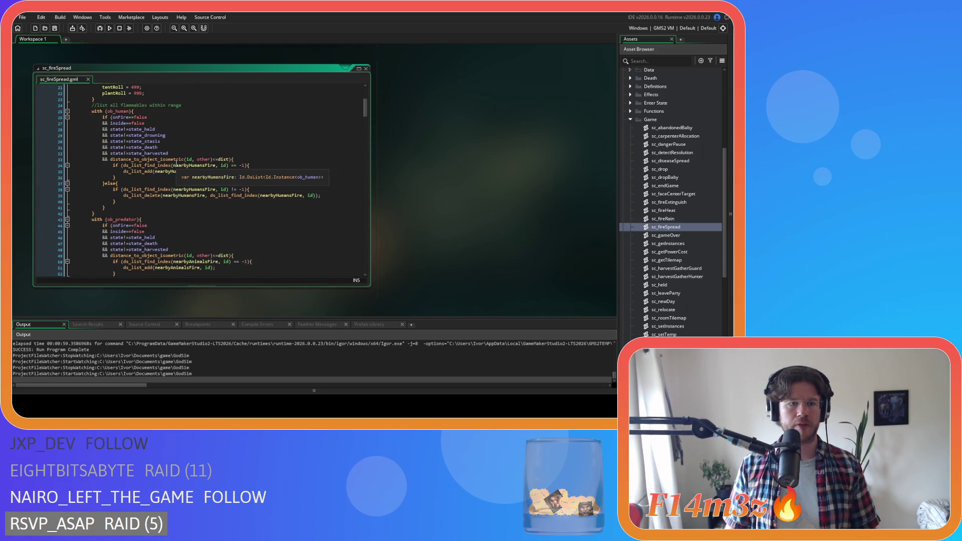
drag(362, 151, 363, 236)
scroll(308, 211, down, 3)
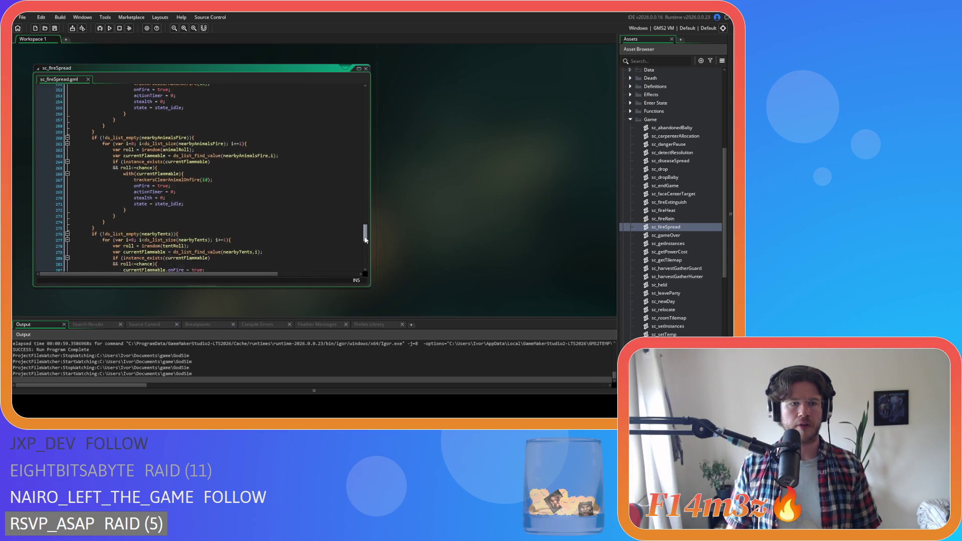
Step: Paste combatantsRemoval(id); under with(currentFlammable) at line 266, then close all editor windows
click(220, 137)
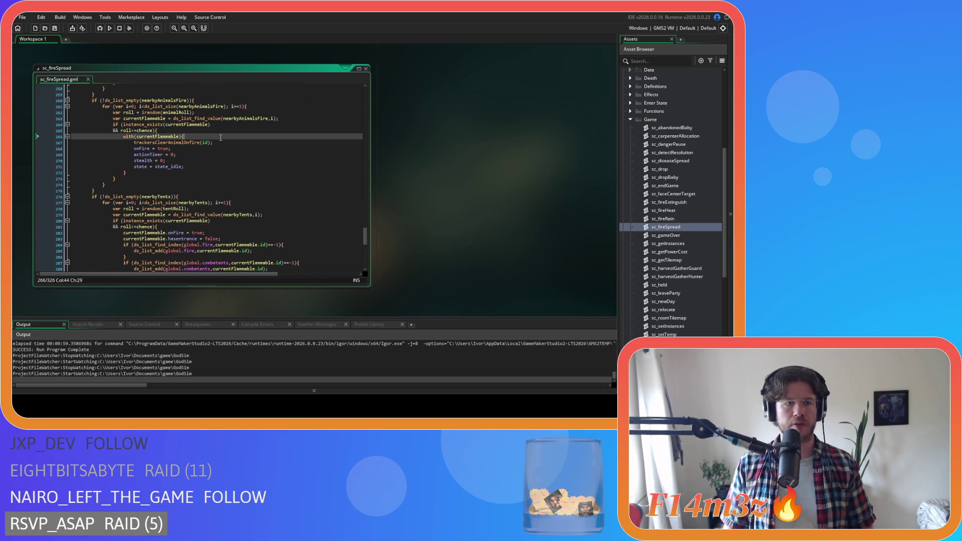
key(Return)
text(combatantsRemoval(id);)
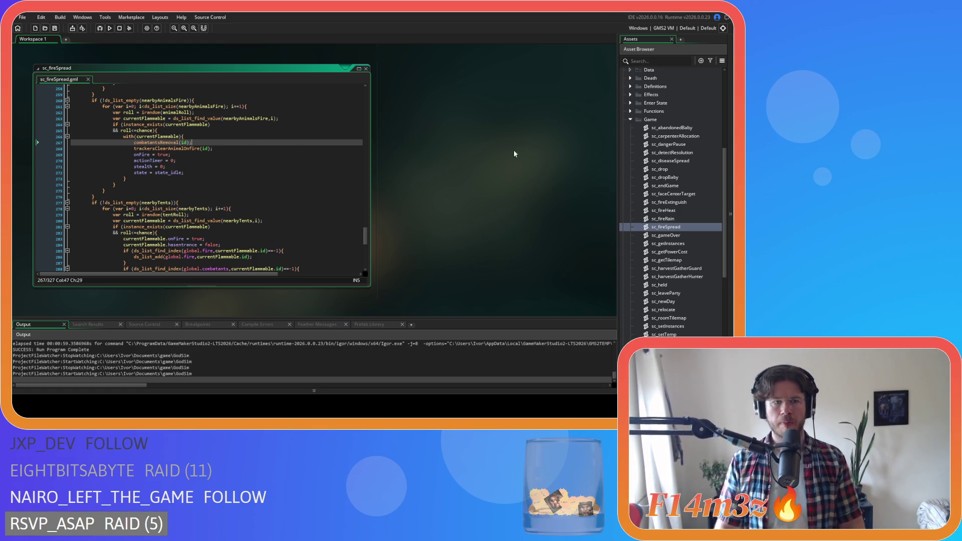
right_click(388, 170)
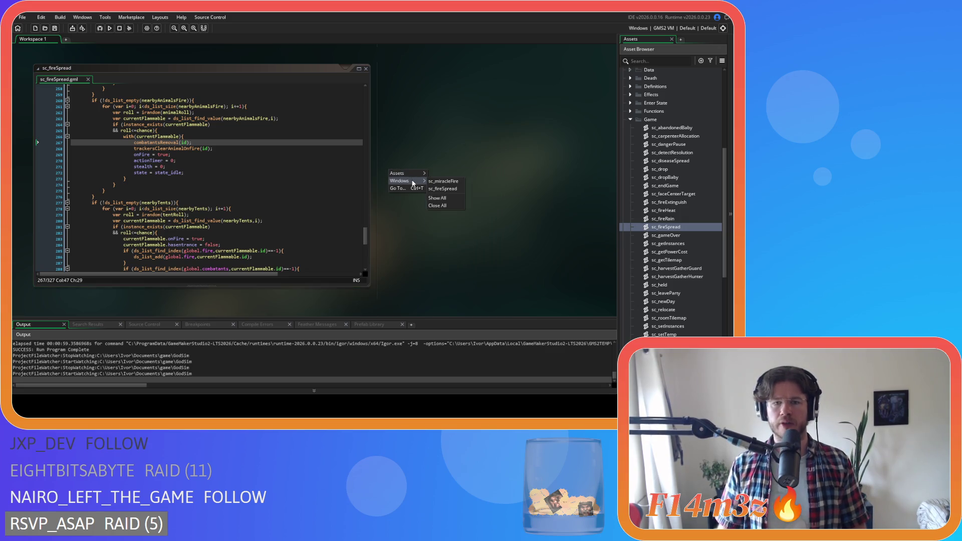
click(444, 203)
Step: Collapse the Scripts folders and open ob_lighting from Objects > Lighting
click(630, 121)
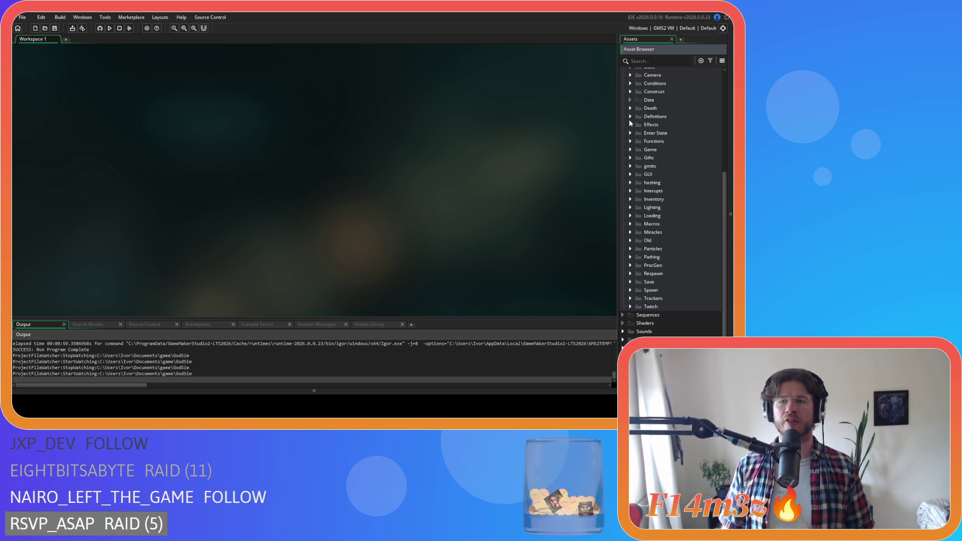
scroll(647, 144, up, 3)
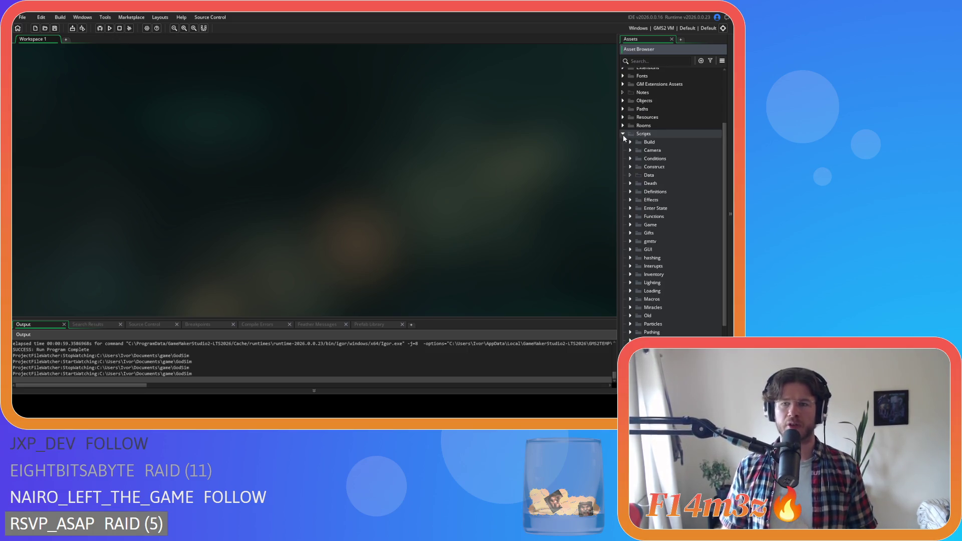
click(623, 135)
click(623, 181)
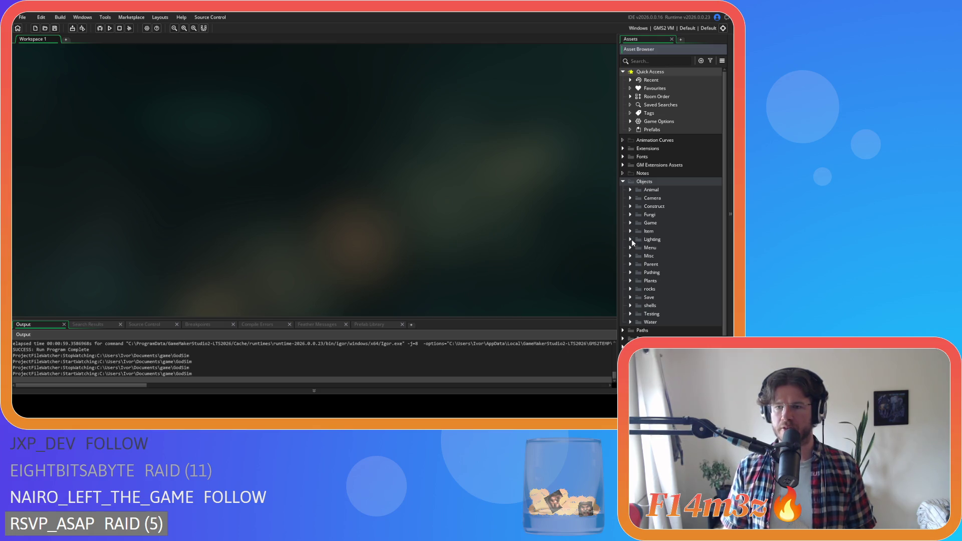
click(631, 239)
double_click(667, 256)
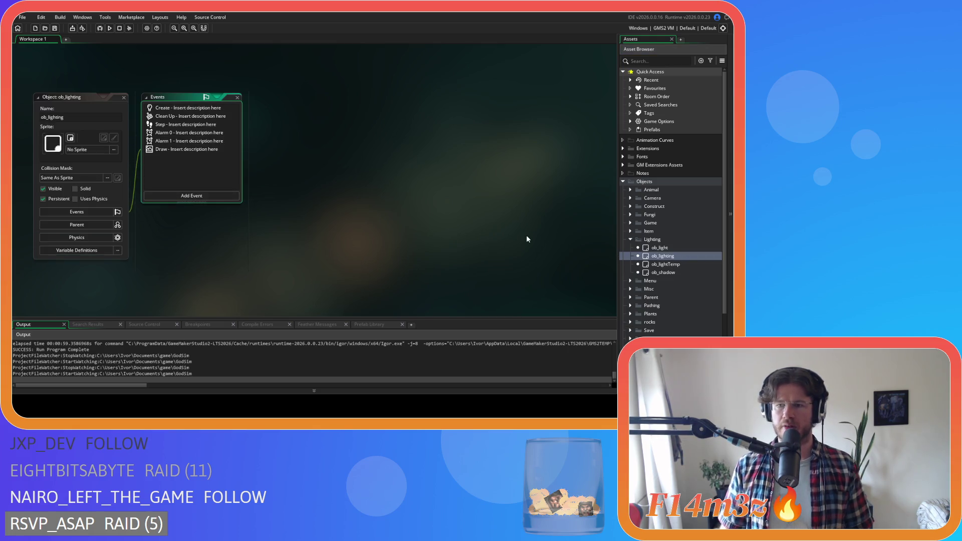
Step: In the Alarm 1 event, paste combatantsRemoval(id); on a new line after line 30 and save
double_click(173, 141)
scroll(417, 169, down, 4)
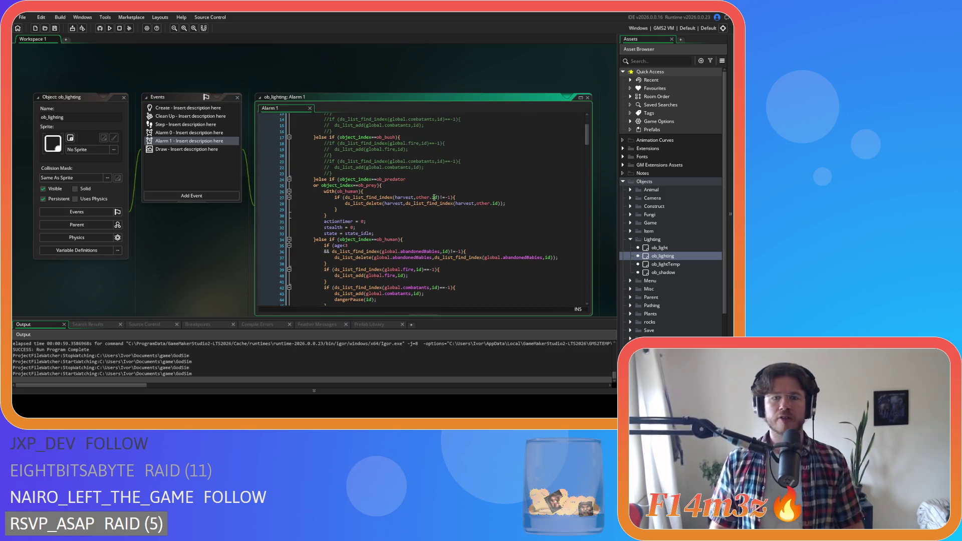
click(347, 216)
key(Return)
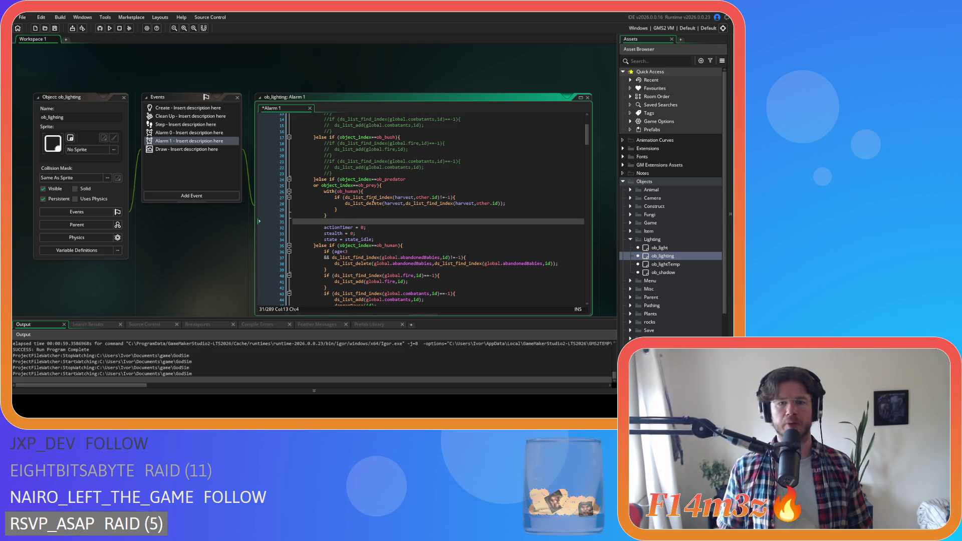
text(combatantsRemoval(id);)
key(ctrl+s)
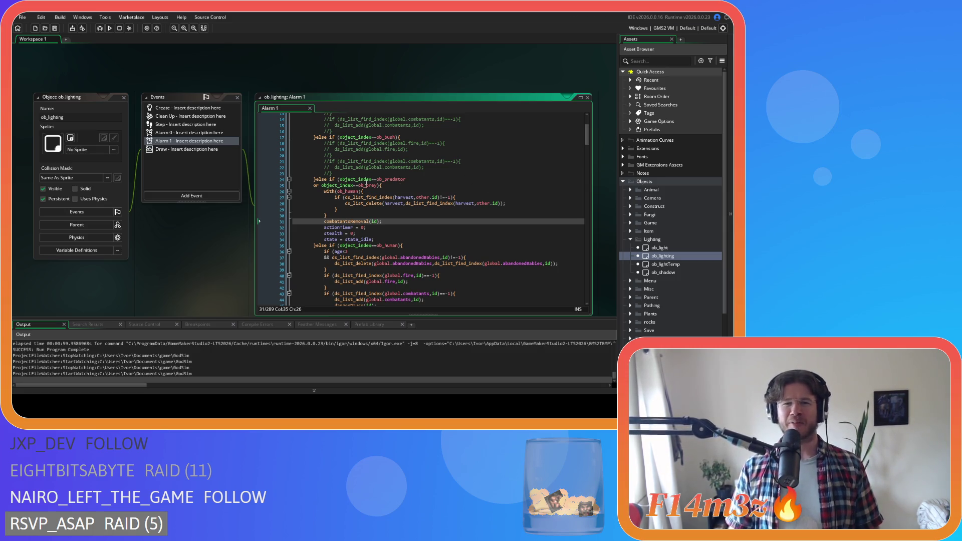
right_click(141, 75)
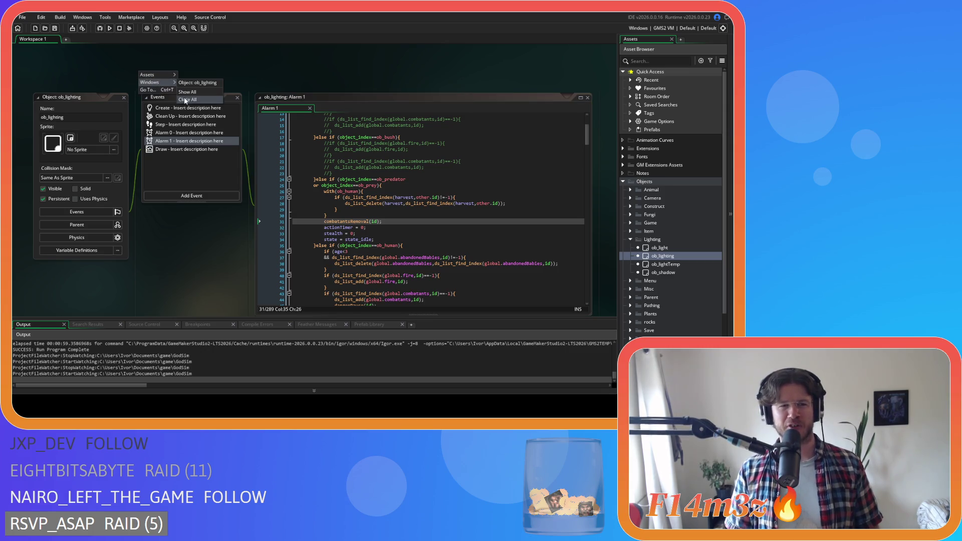
Step: Close all ob_lighting windows and collapse the Lighting and Objects folders
click(185, 102)
click(631, 239)
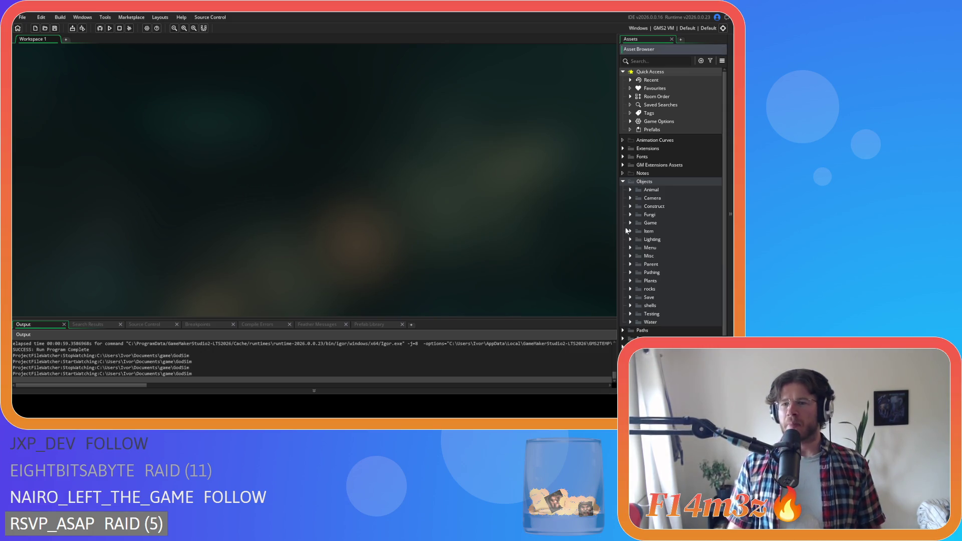
click(623, 182)
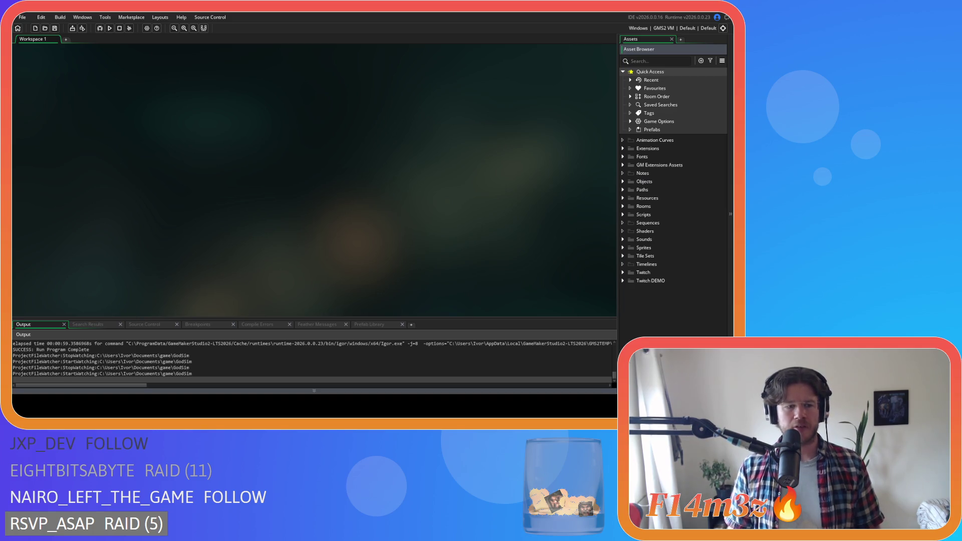
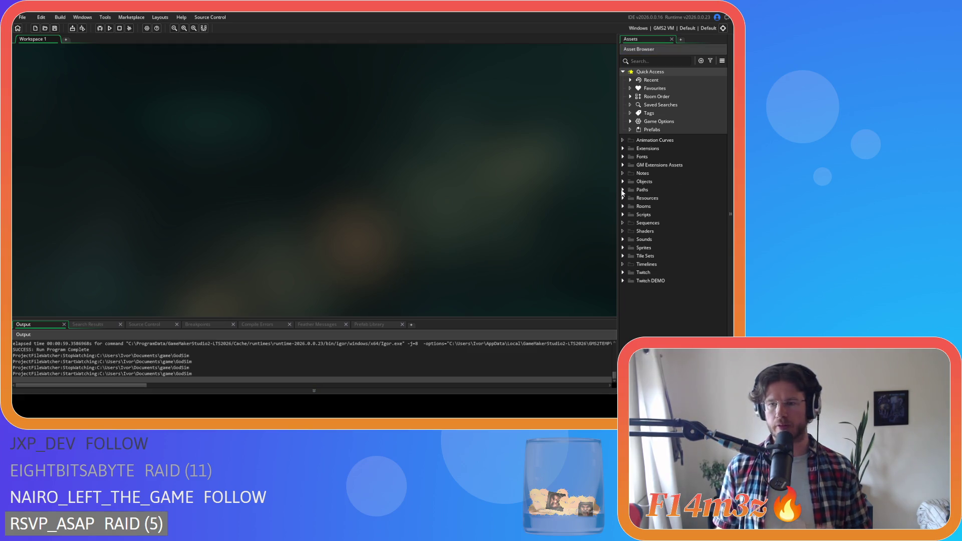
Step: Open the ob_wolf object from Objects > Animal > Predators
click(623, 181)
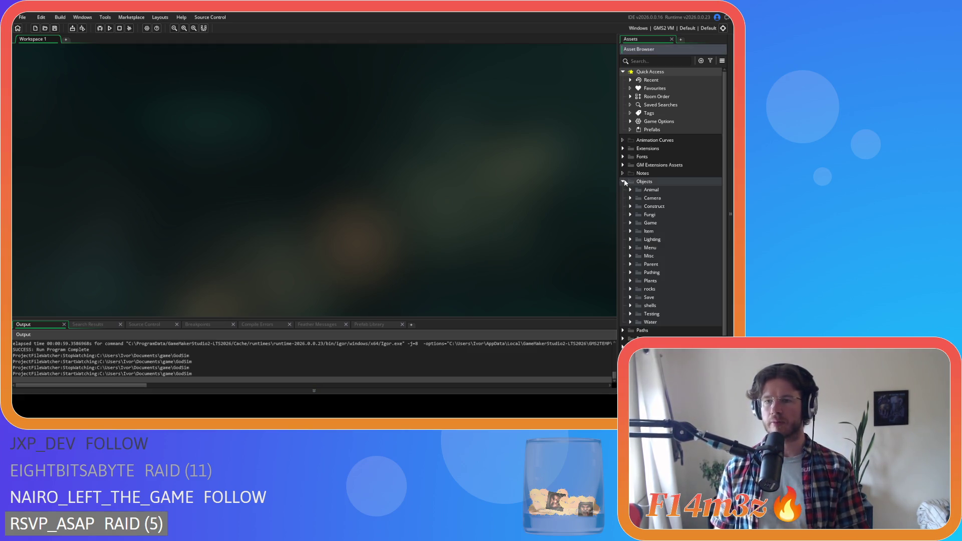
click(631, 190)
click(638, 198)
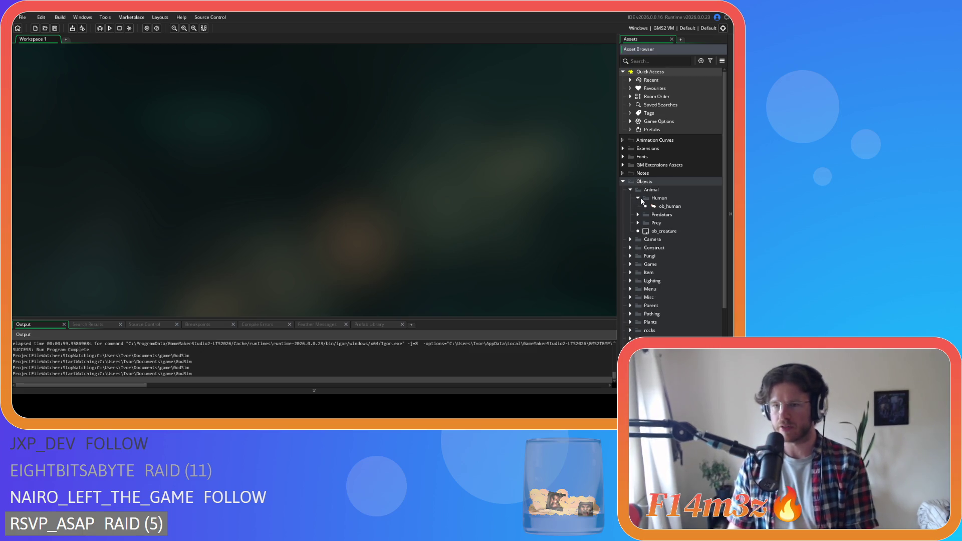
click(638, 198)
click(639, 206)
click(638, 206)
click(639, 207)
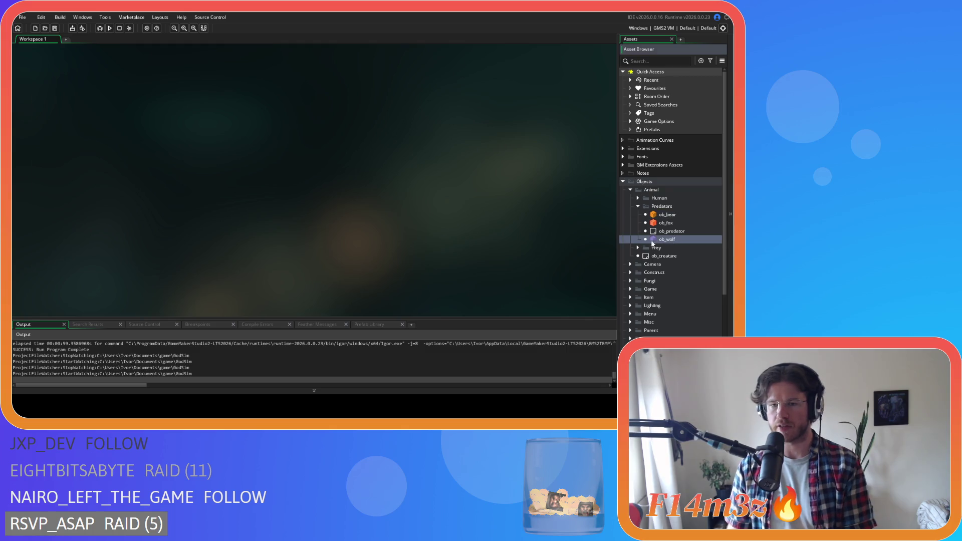
double_click(661, 240)
Step: Search the wolf code for state_attack and review its target checks and idle-state fallback
key(ctrl+f)
text(s)
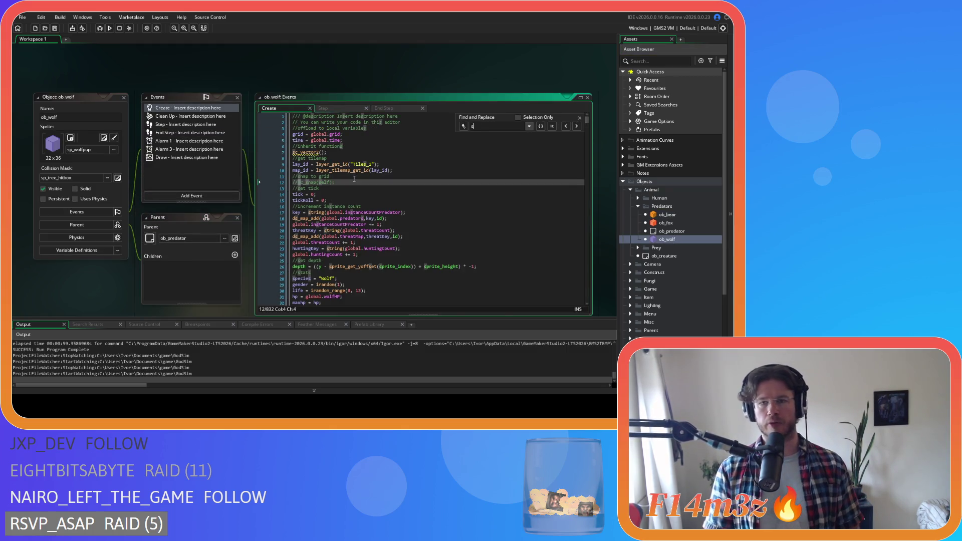
text(tate_attack)
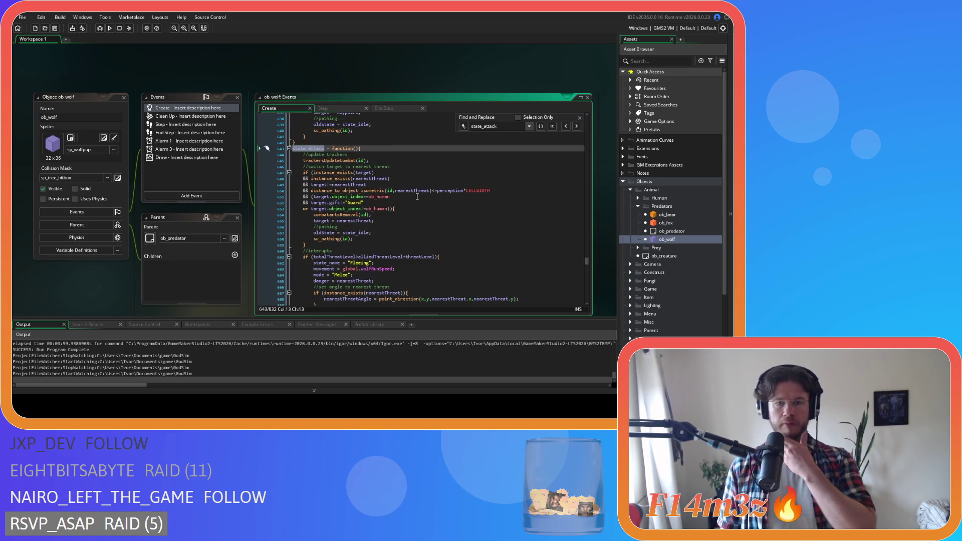
scroll(417, 197, down, 3)
scroll(417, 197, down, 3)
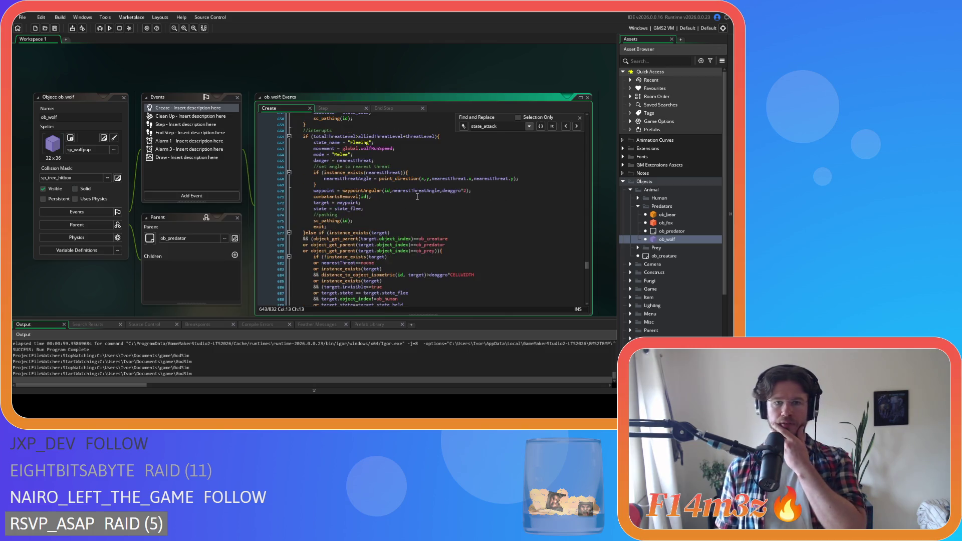
scroll(417, 197, down, 9)
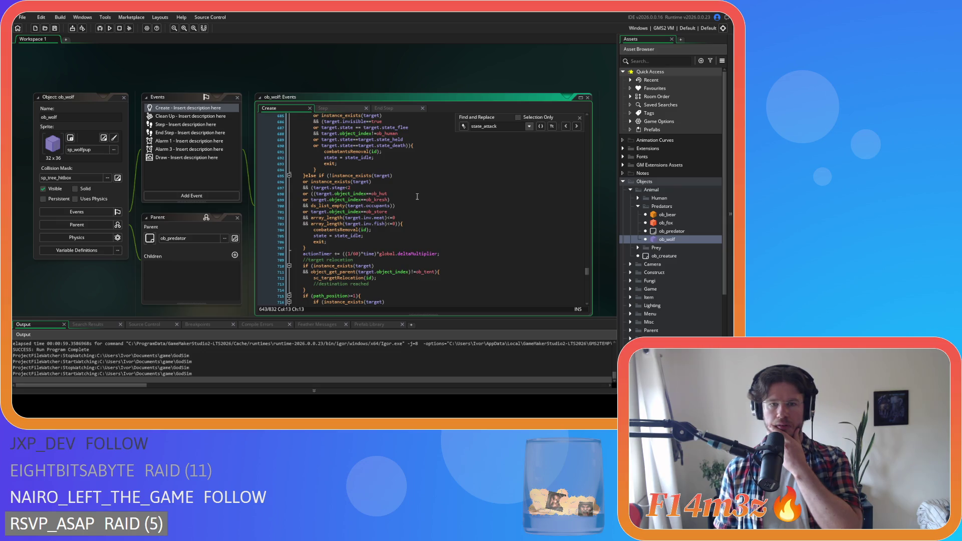
scroll(417, 196, down, 3)
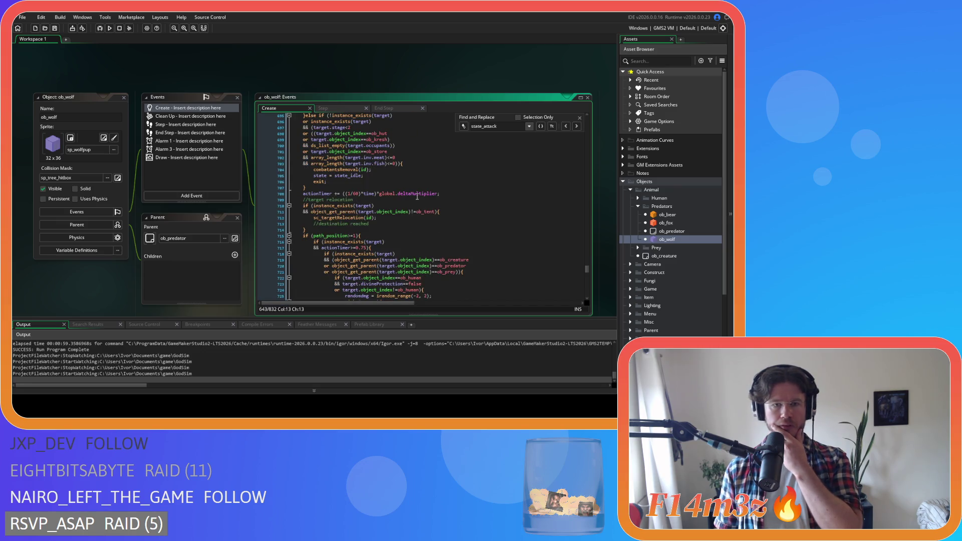
scroll(417, 197, down, 4)
scroll(417, 196, up, 3)
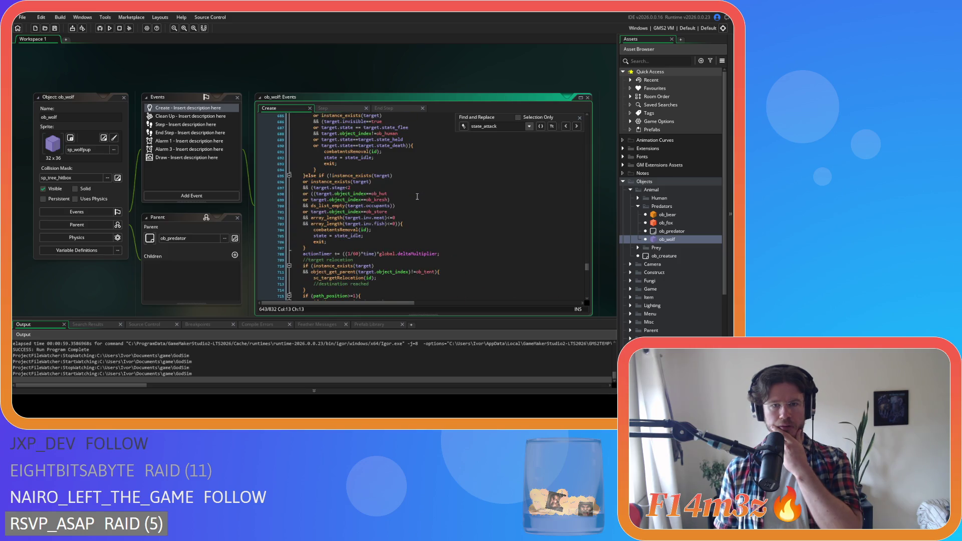
scroll(417, 197, up, 1)
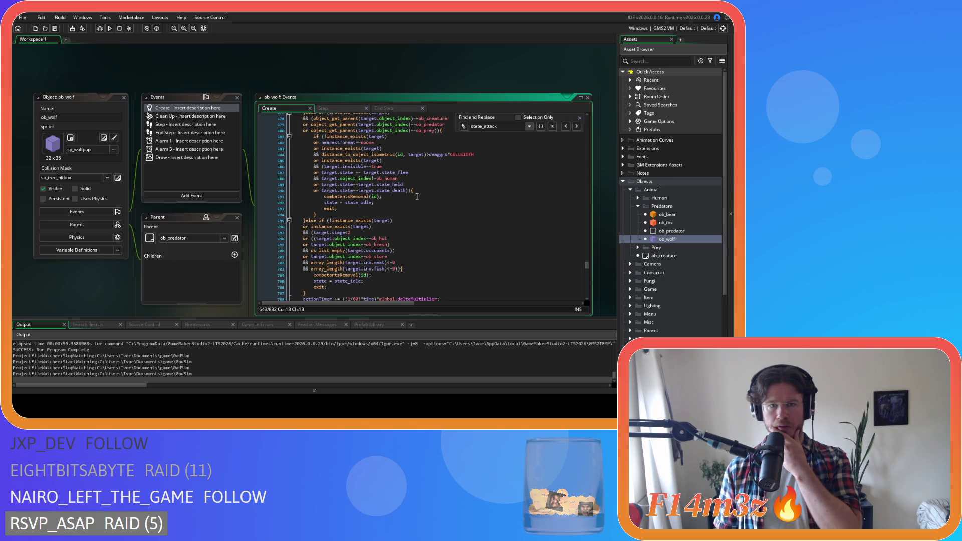
click(385, 167)
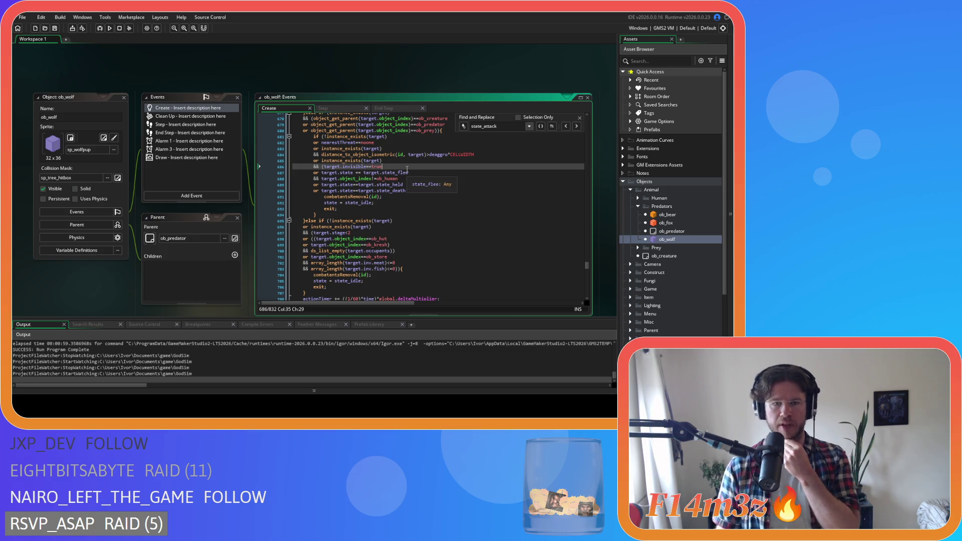
drag(335, 203, 373, 203)
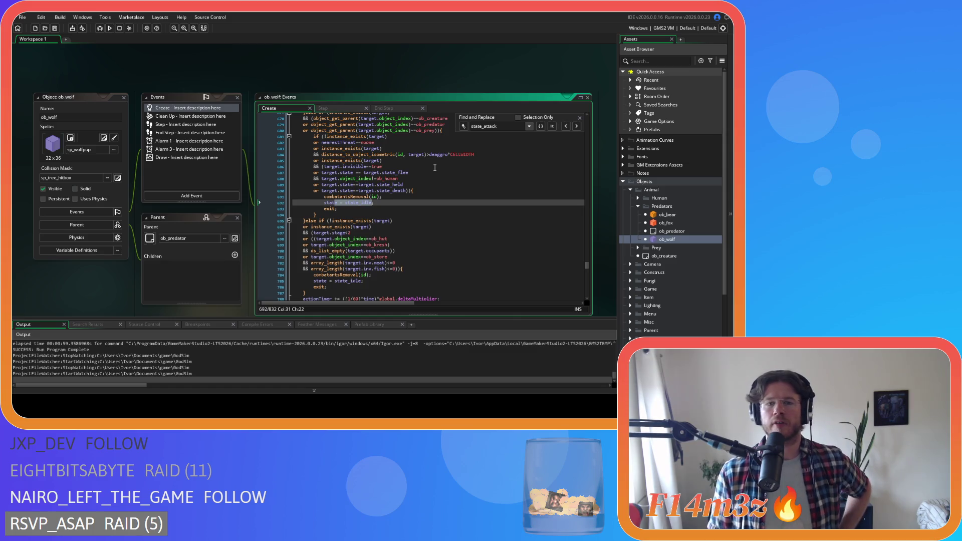
Step: Close the search box and all open editor windows
click(579, 118)
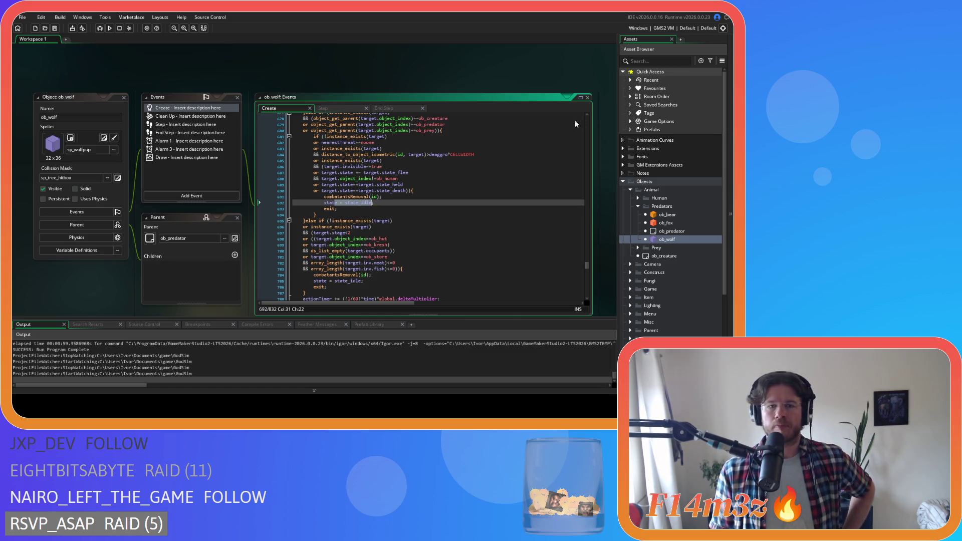
right_click(93, 78)
mouse_move(104, 91)
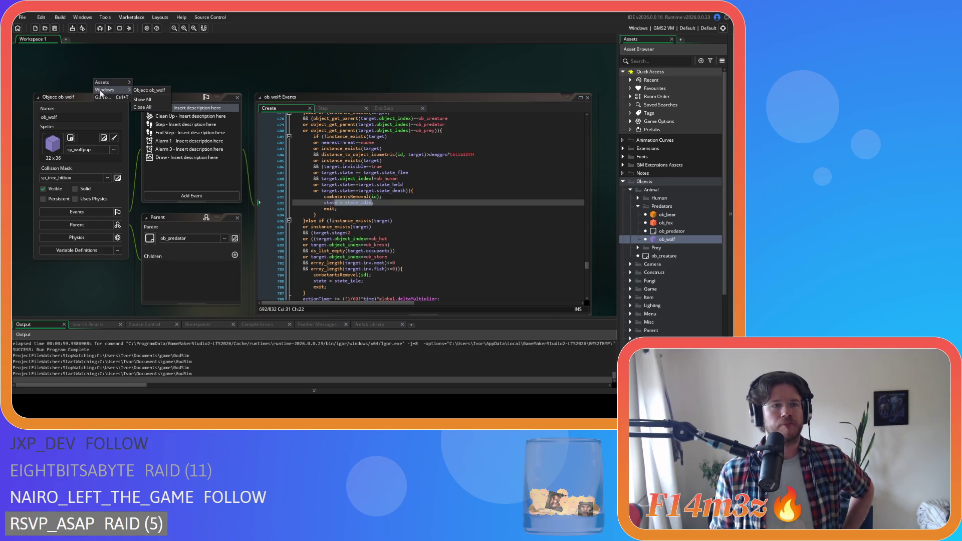
click(154, 111)
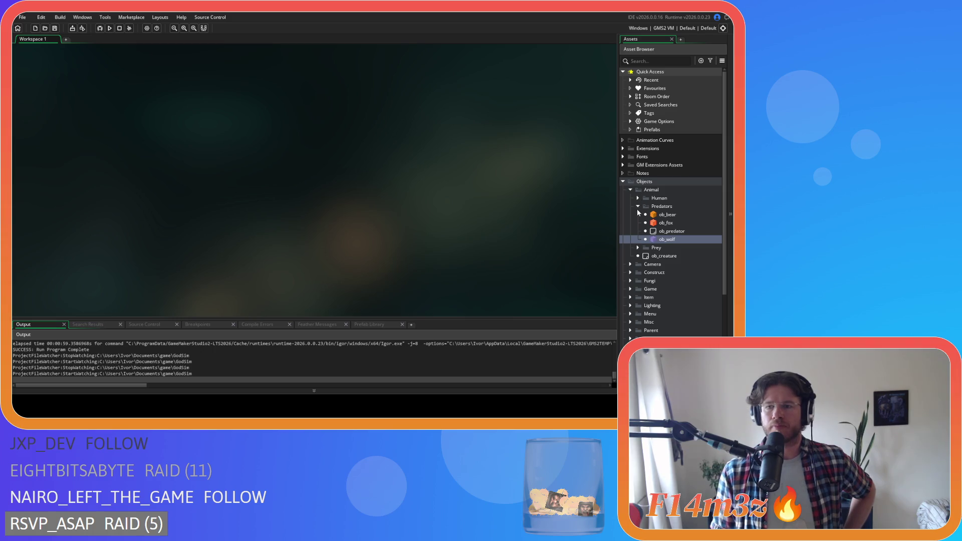
Step: Collapse the Predators, Animal and Objects folders in the asset tree
click(638, 206)
click(630, 190)
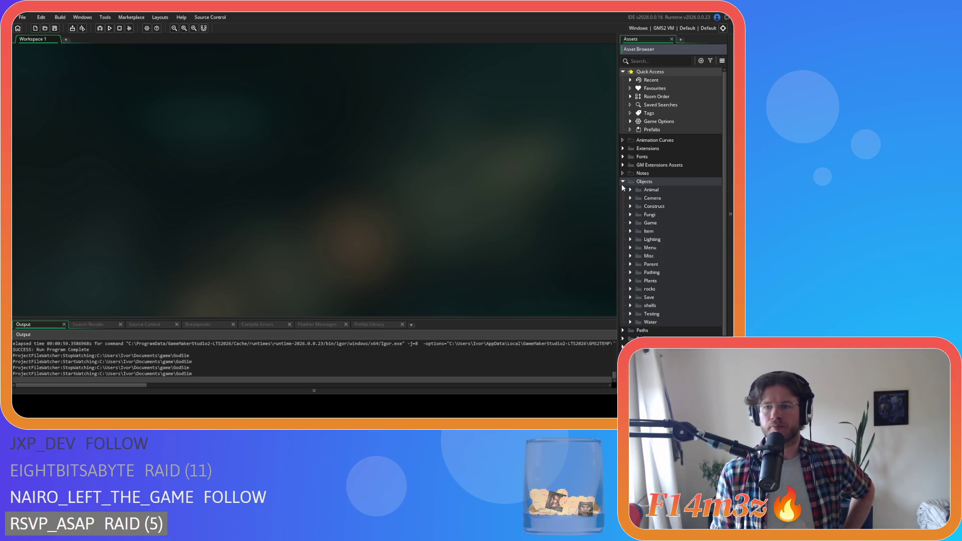
click(623, 182)
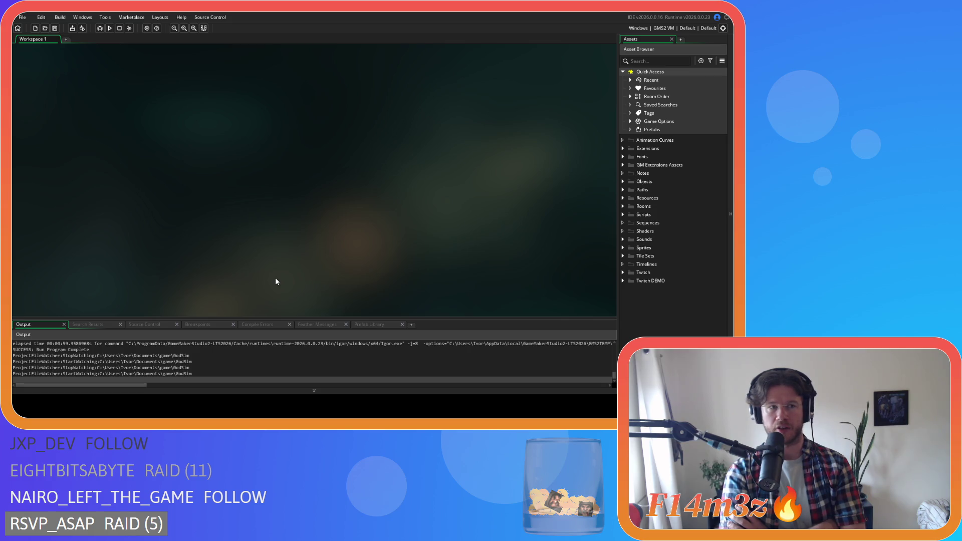
Step: Open the sc_bearConditions script from Scripts > Conditions
click(623, 182)
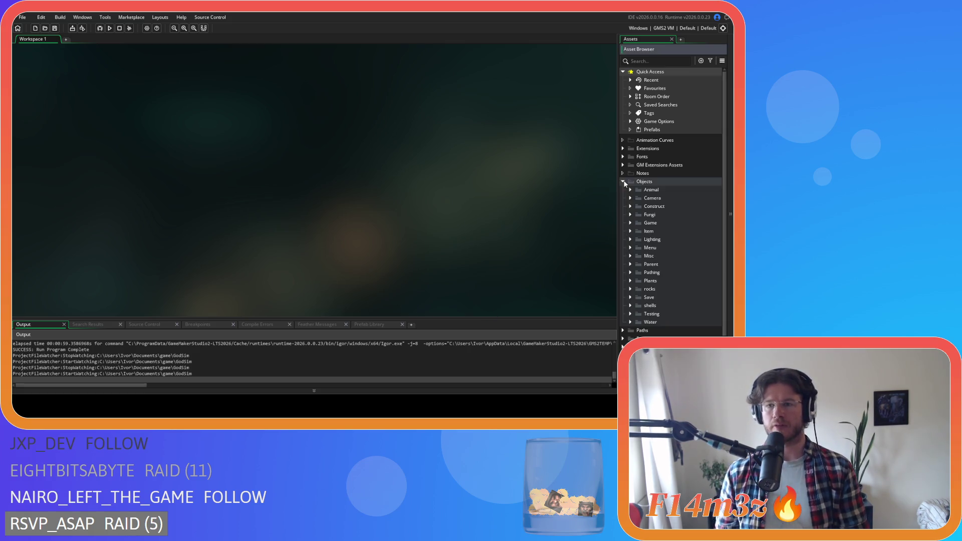
click(623, 182)
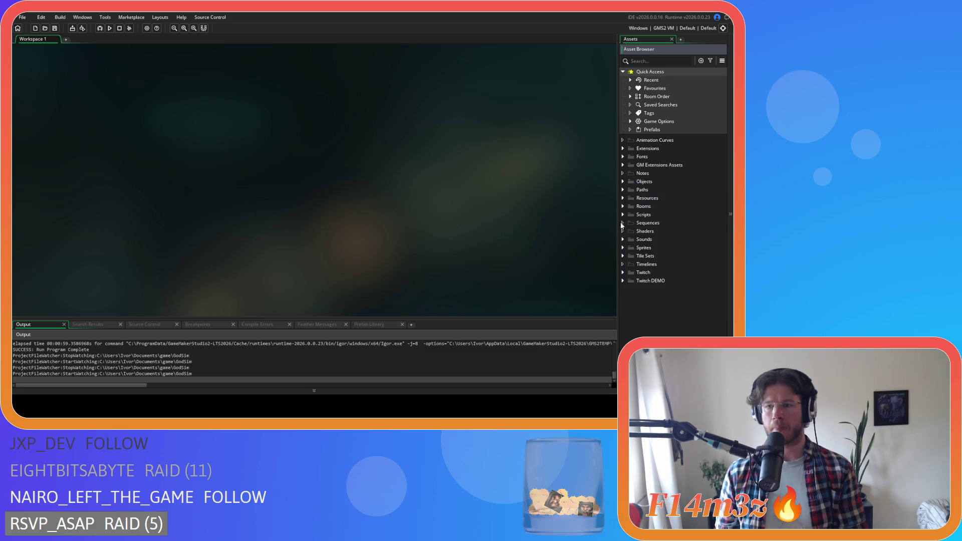
click(623, 214)
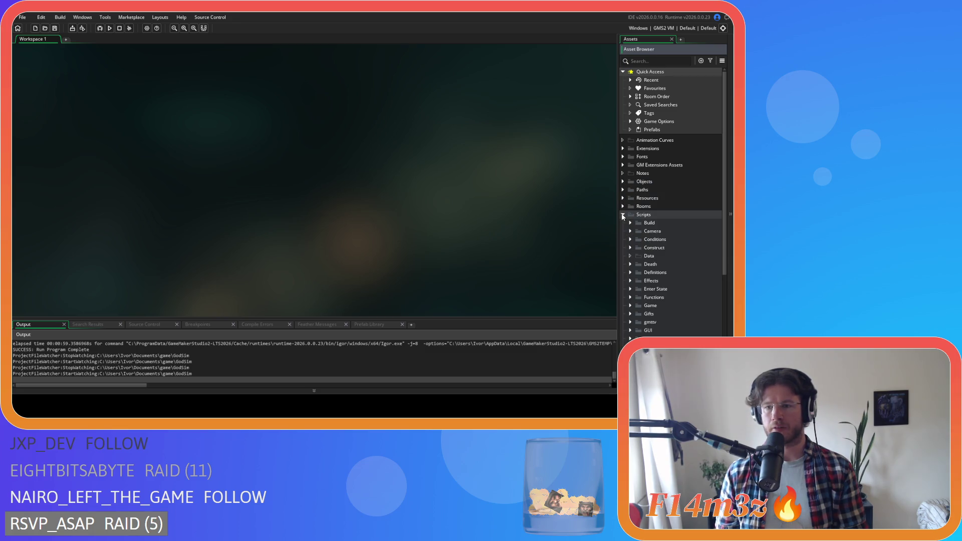
click(631, 240)
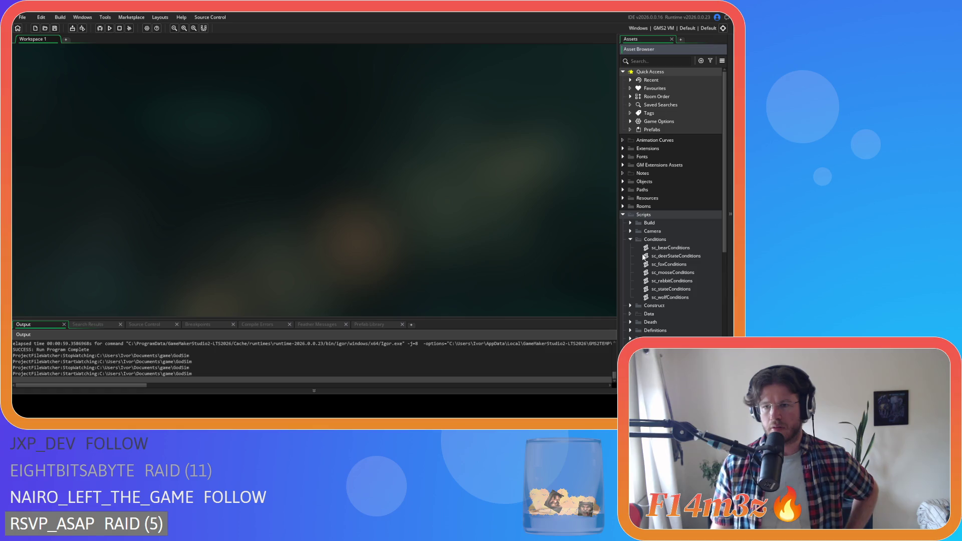
double_click(662, 247)
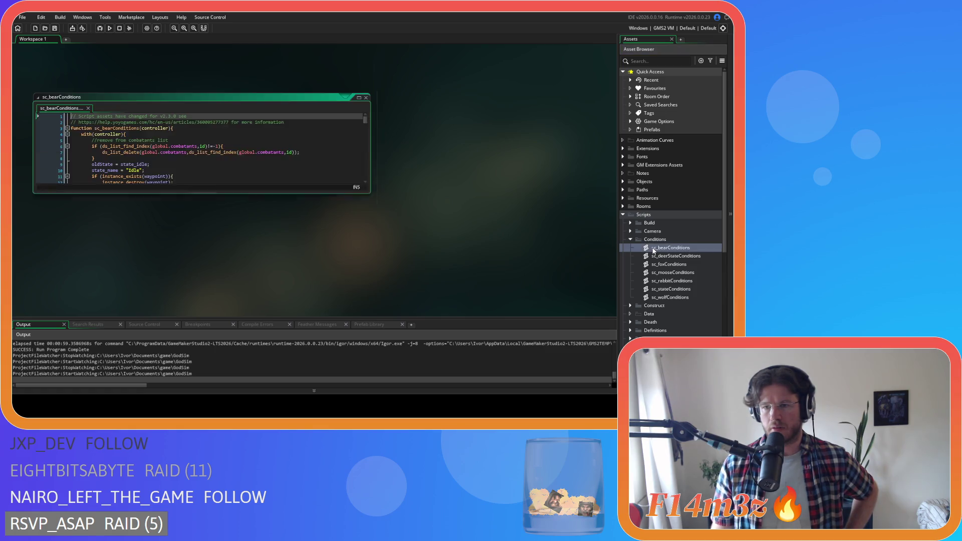
Step: Delete the combatants-list removal block on lines 5–8 of sc_bearConditions
click(262, 184)
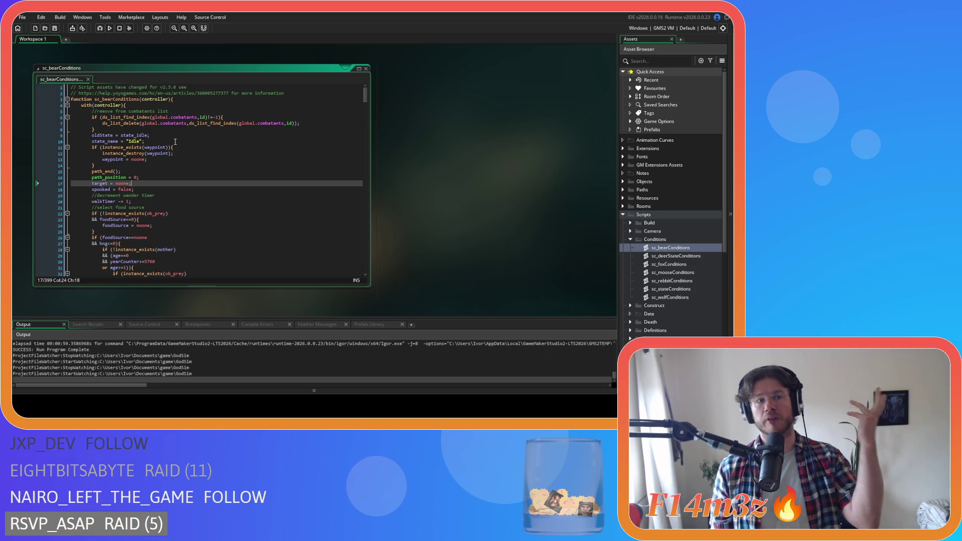
drag(125, 130, 54, 115)
click(145, 142)
key(Up)
key(Up)
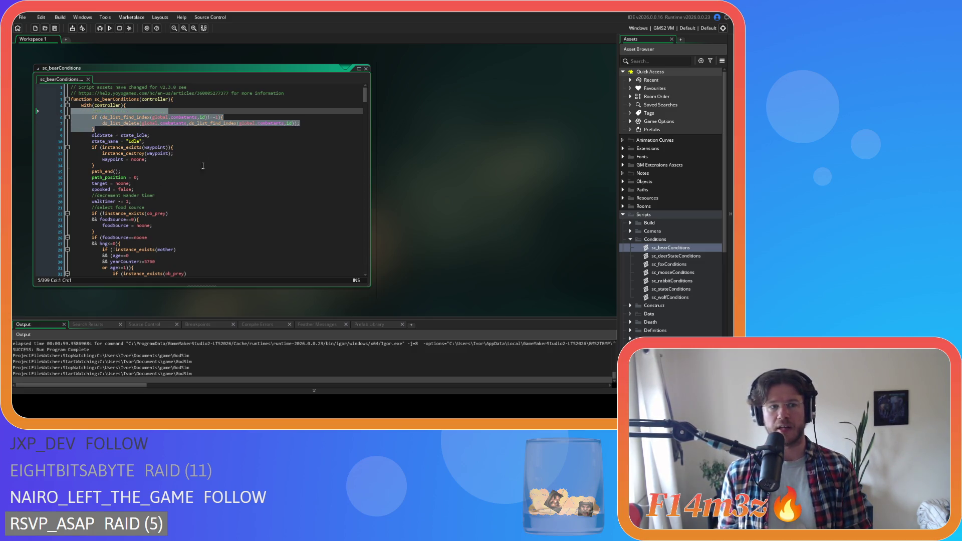
click(160, 142)
key(Up)
key(Up)
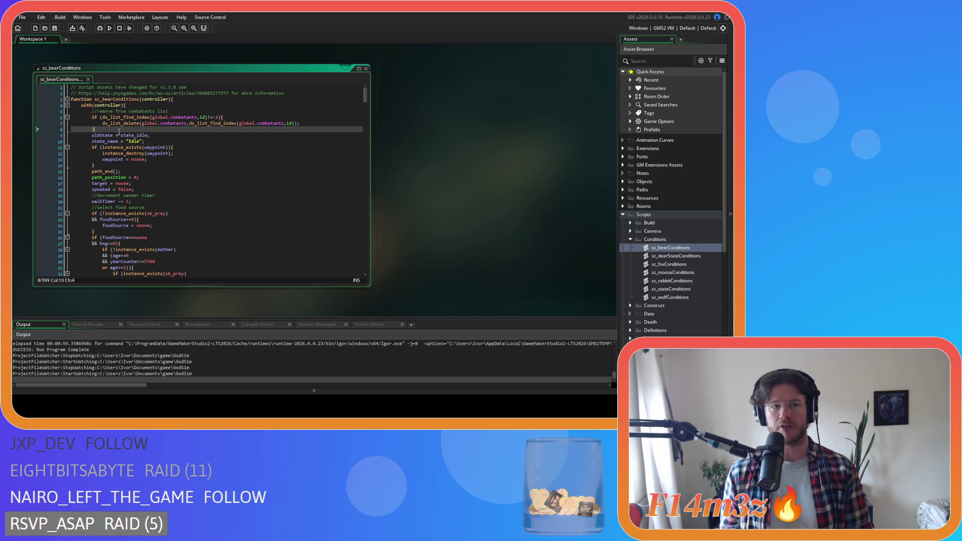
drag(114, 129, 53, 114)
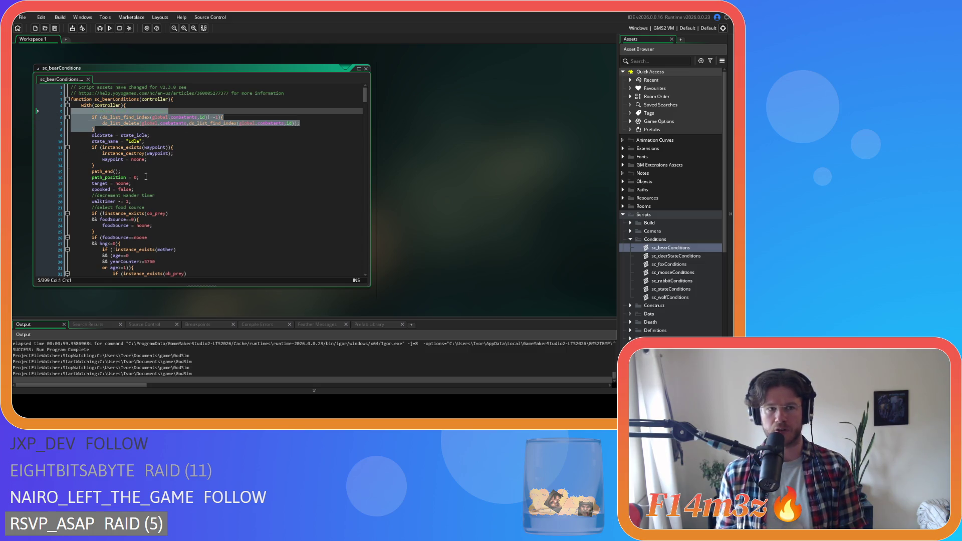
key(BackSpace)
key(BackSpace)
double_click(676, 257)
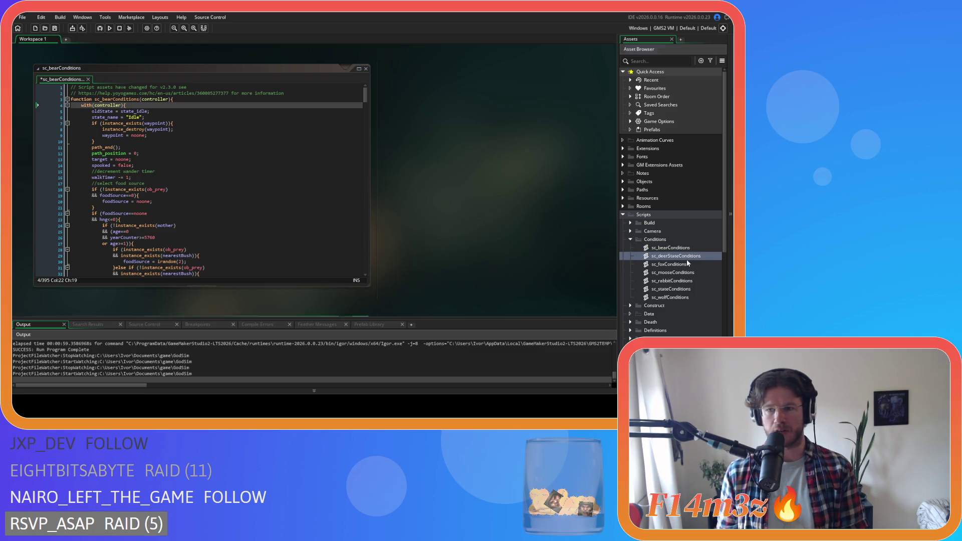
Step: Open the fox, moose, rabbit and wolf condition scripts and delete sc_wolfConditions' combatants-list removal block
double_click(672, 264)
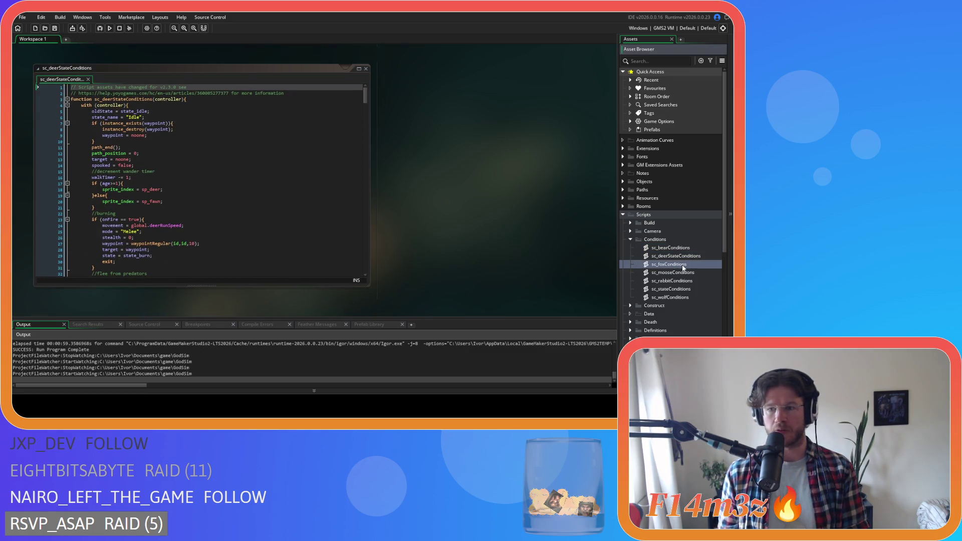
click(682, 273)
double_click(682, 275)
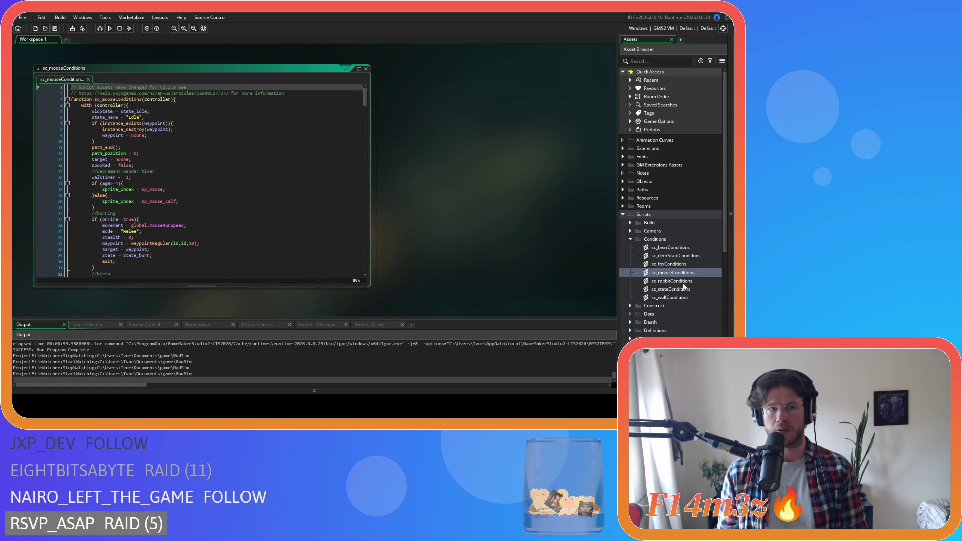
double_click(684, 281)
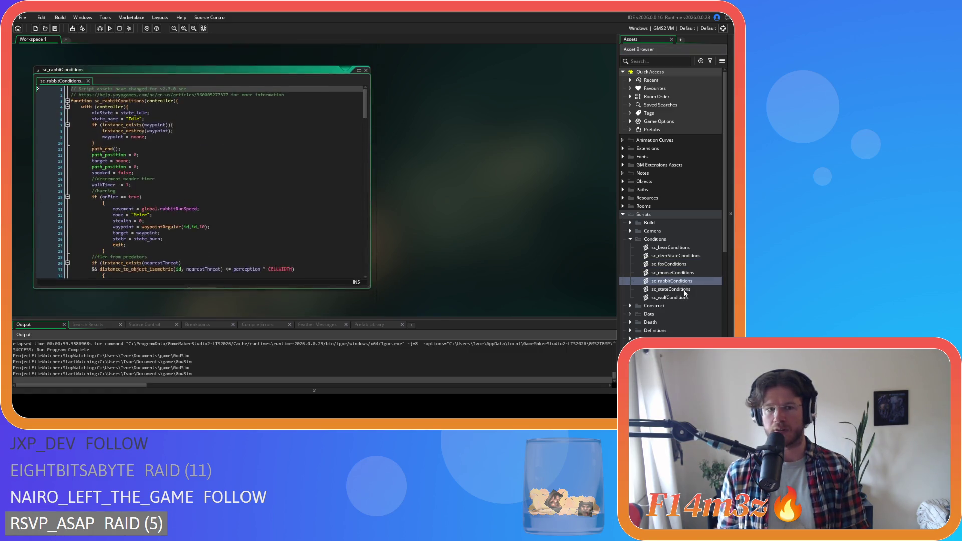
double_click(685, 289)
double_click(685, 298)
drag(111, 129, 128, 105)
key(BackSpace)
click(150, 136)
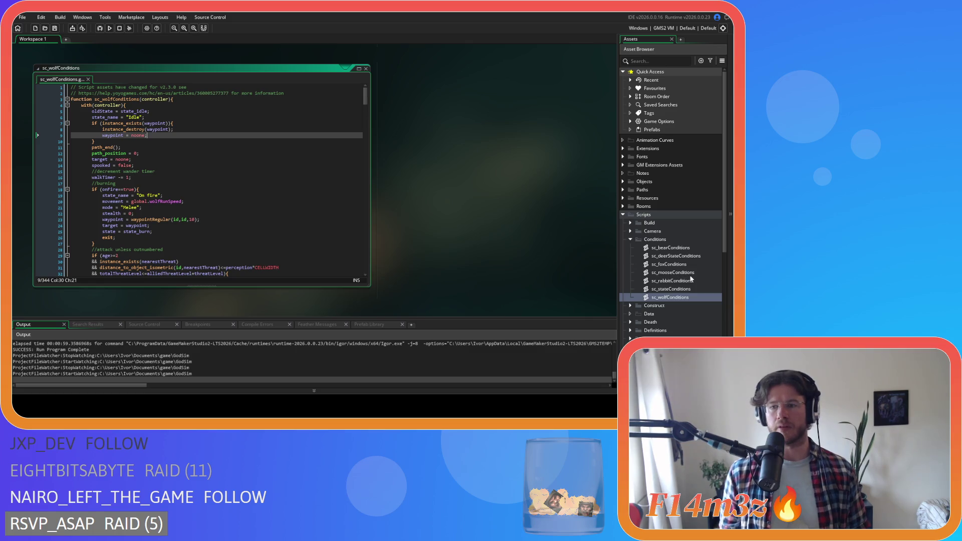
Step: Look through sc_stateConditions, then close all open code editors
double_click(691, 289)
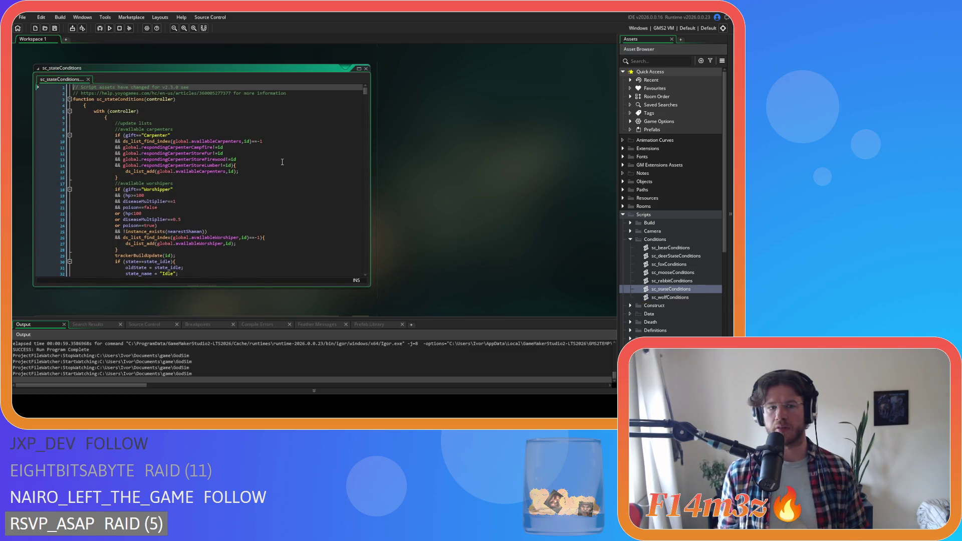
scroll(282, 162, down, 20)
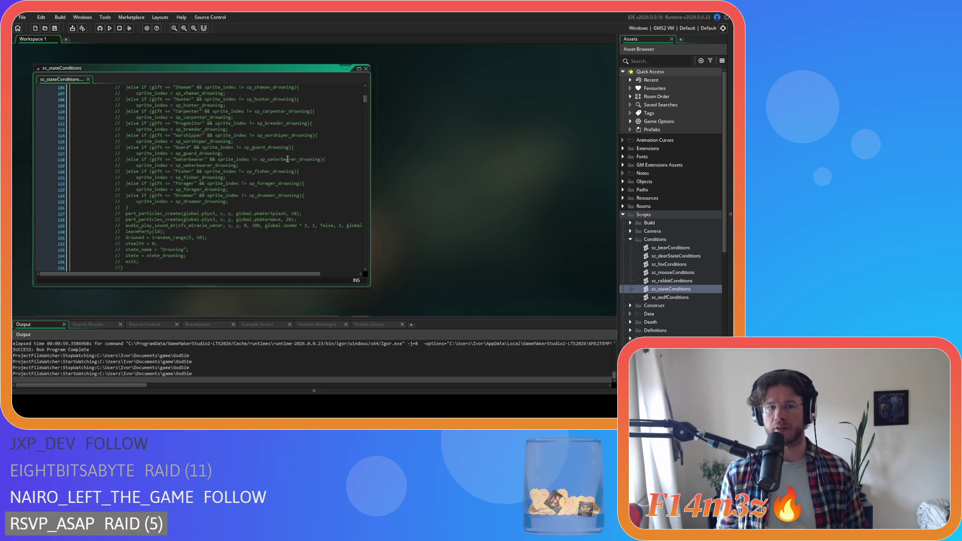
scroll(288, 159, down, 10)
right_click(473, 150)
mouse_move(489, 159)
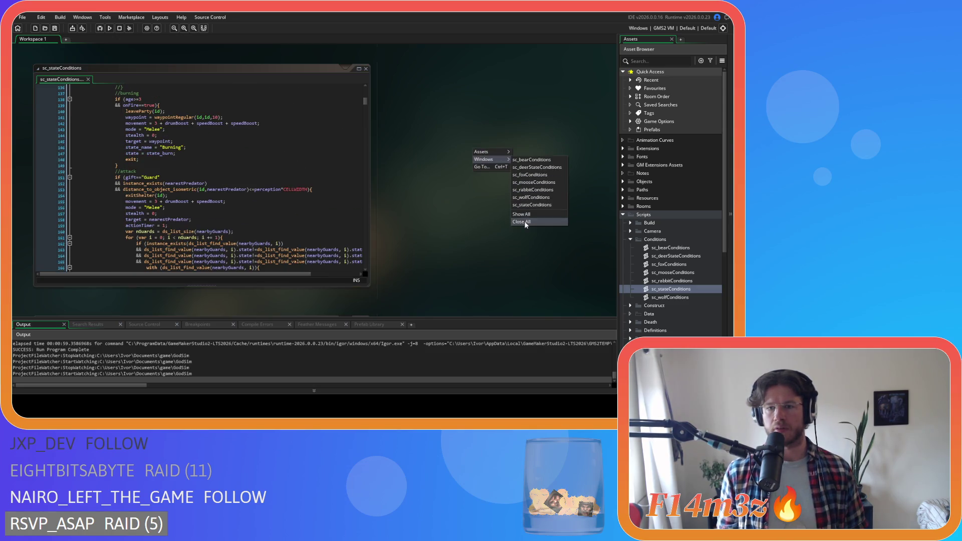
click(525, 222)
Step: In sc_wolfConditions, find state_attack and copy its combatant-list block
double_click(683, 298)
click(276, 173)
key(ctrl+f)
text(state_)
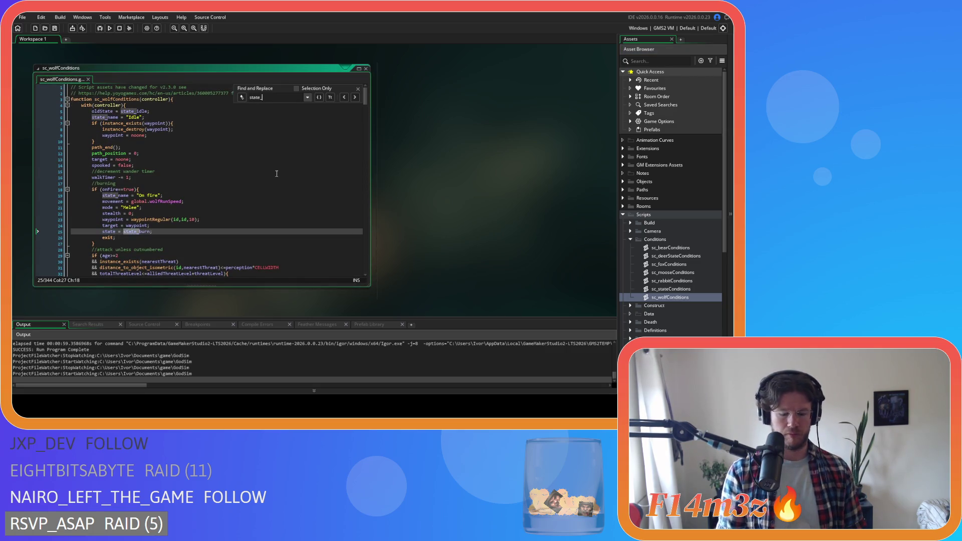
text(attack)
scroll(173, 179, down, 5)
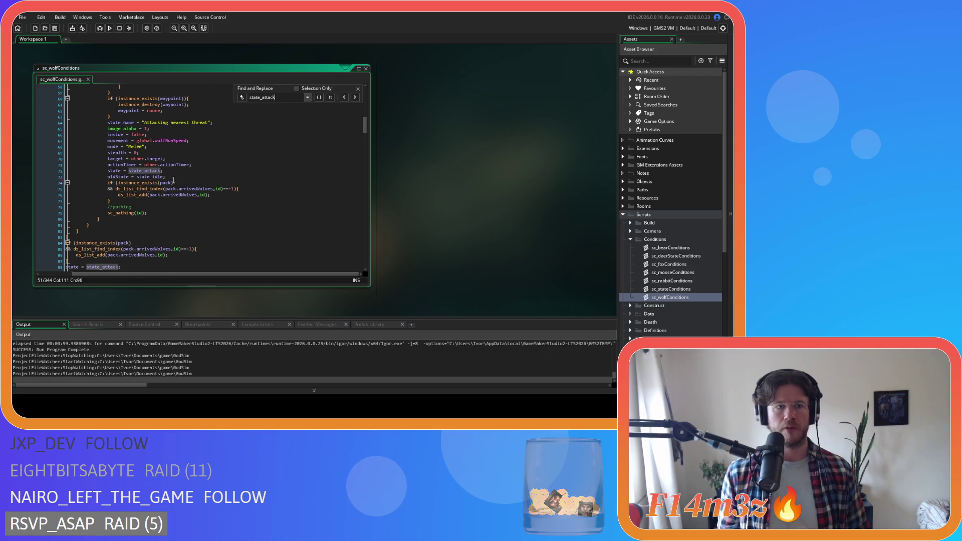
scroll(173, 179, up, 5)
scroll(121, 171, up, 2)
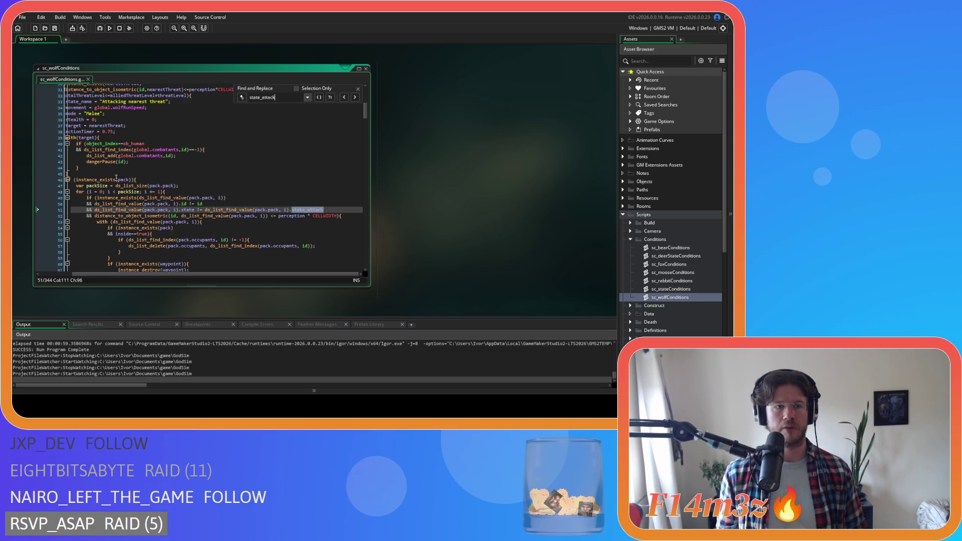
drag(136, 275, 103, 275)
drag(106, 173, 103, 137)
right_click(115, 155)
click(224, 153)
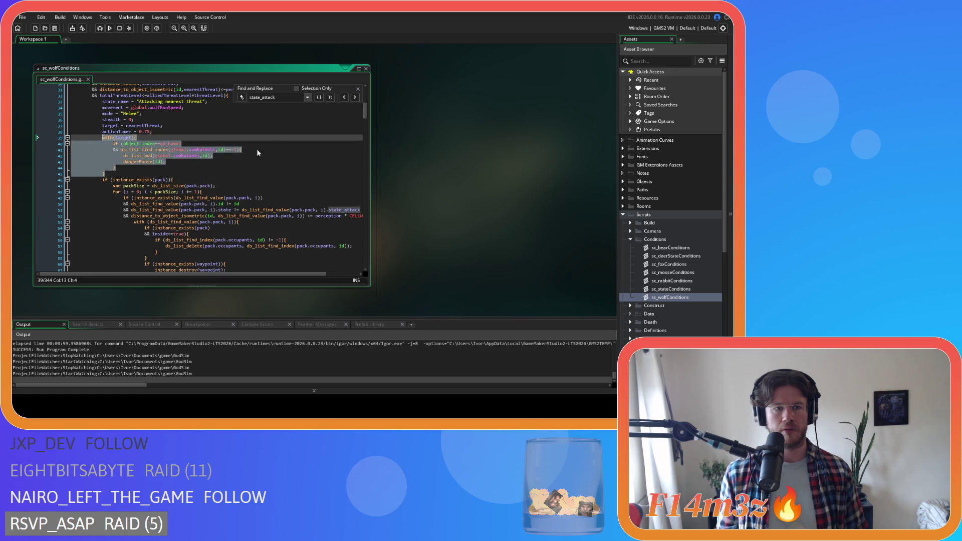
key(Escape)
Step: Close all open editors and fold the Scripts folder
right_click(426, 101)
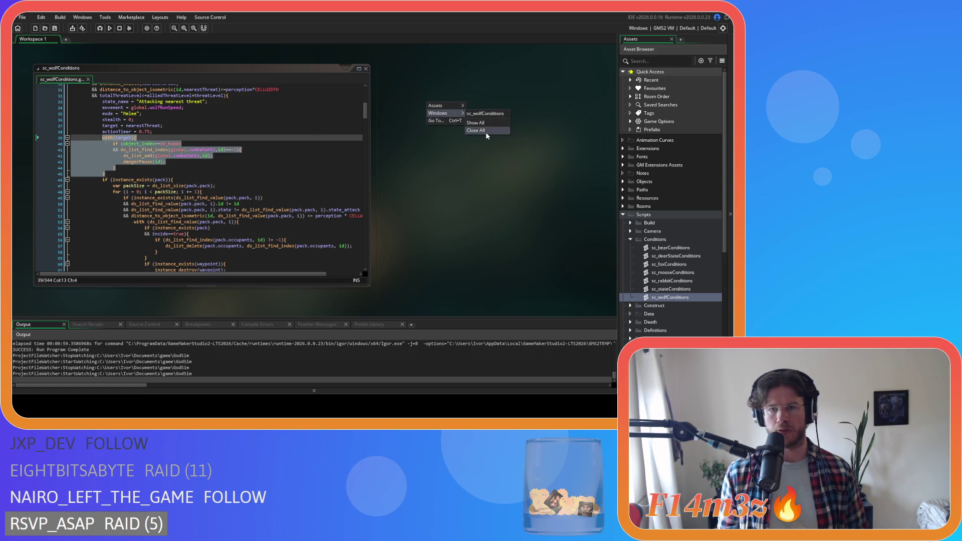
click(486, 130)
click(623, 214)
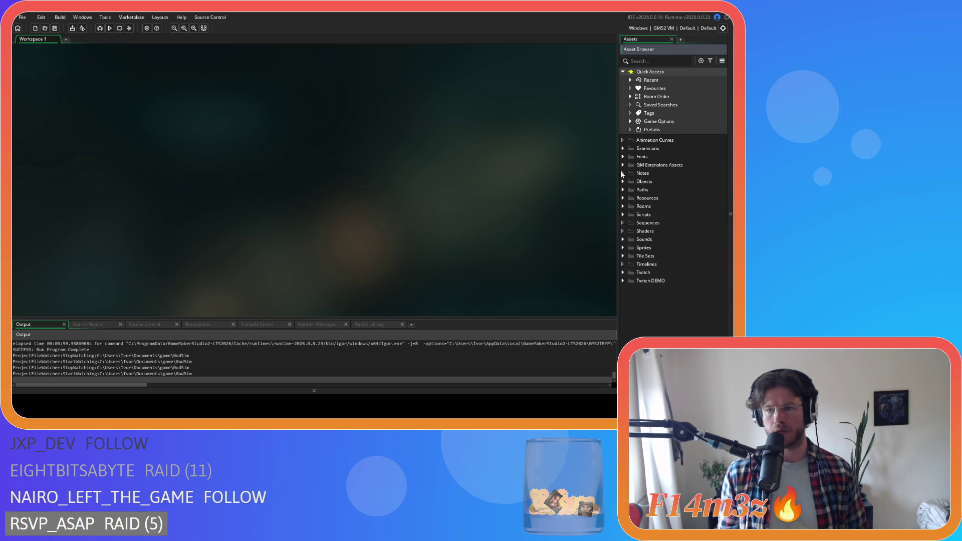
Step: Open ob_human's Create code from Objects > Animal > Human and search for state_attack
click(624, 181)
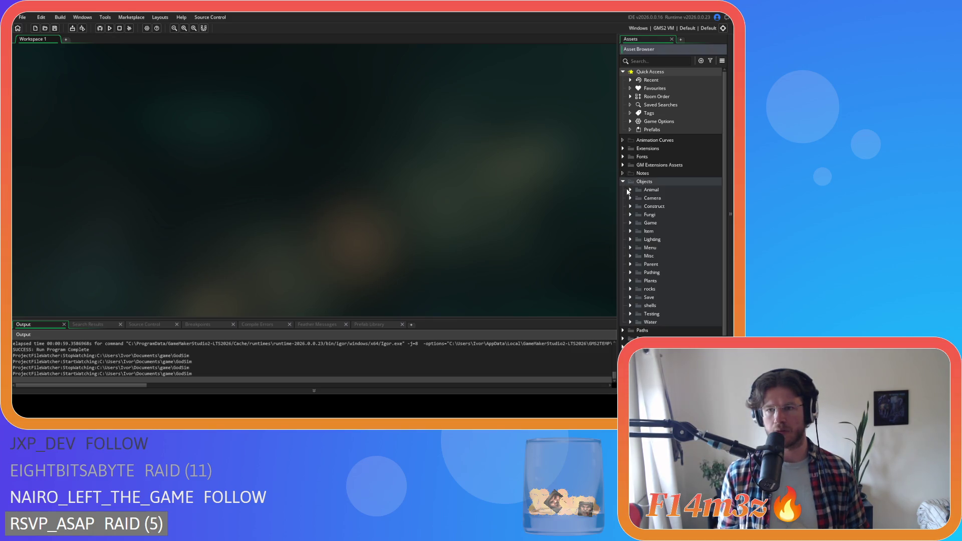
click(631, 189)
click(638, 198)
click(663, 208)
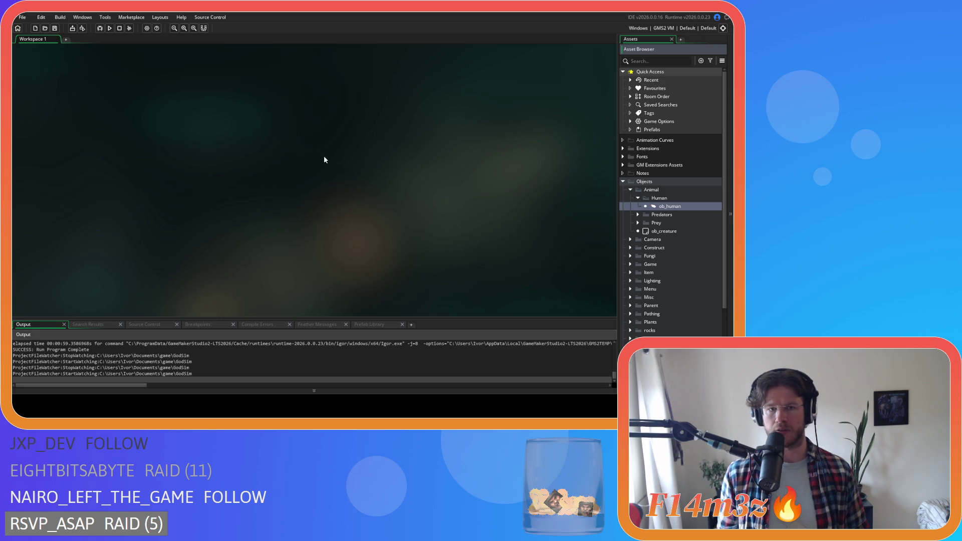
click(373, 165)
key(ctrl+f)
text(s)
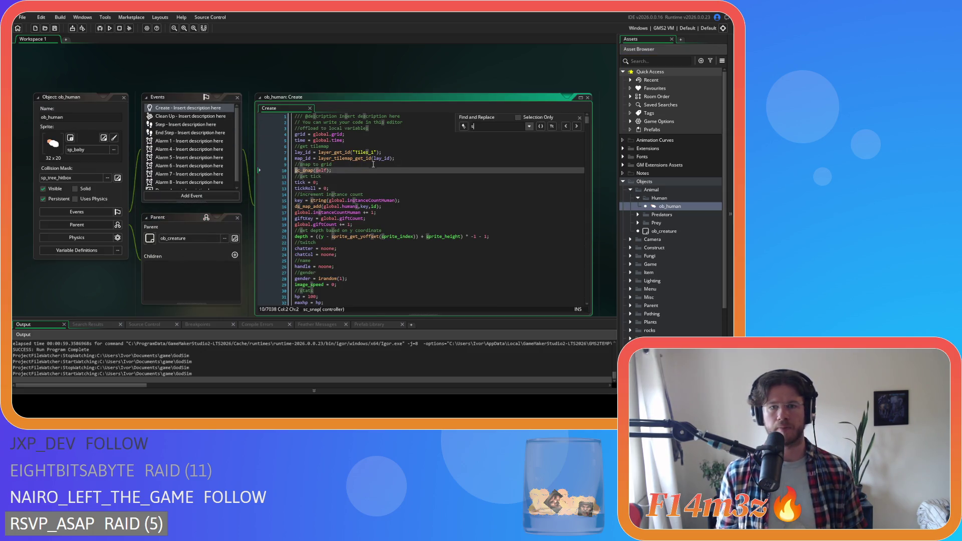
text(tate_attack)
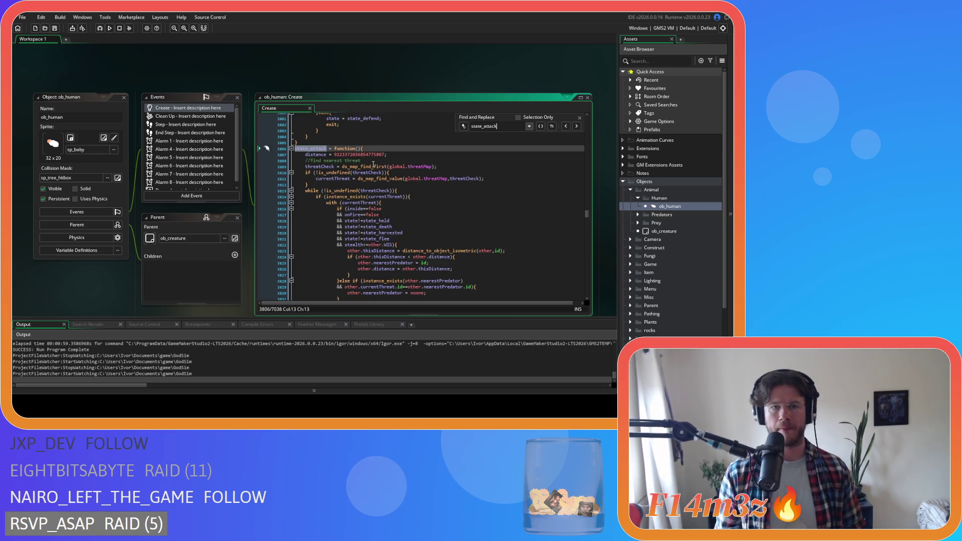
click(579, 118)
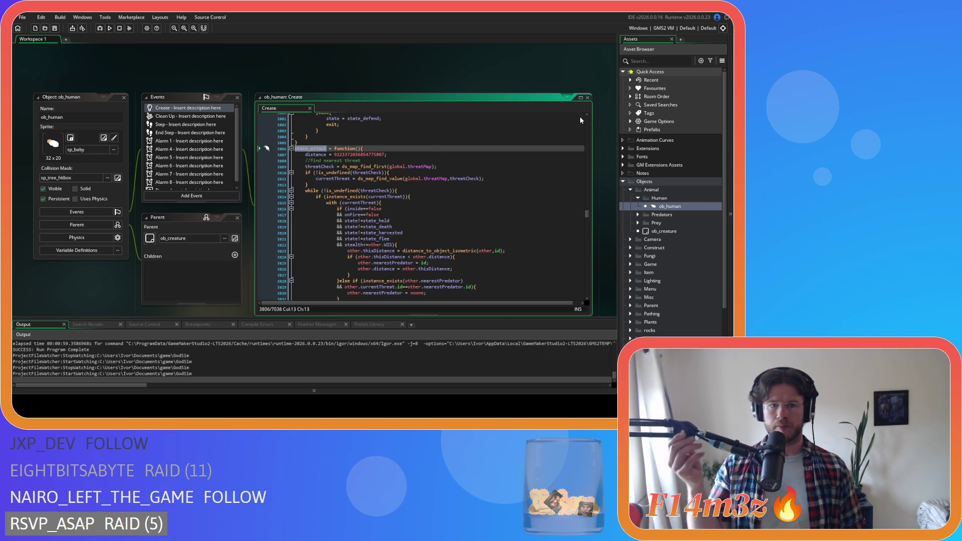
Step: Review the attack checks down to the Guard gift condition on line 3888
scroll(472, 221, down, 12)
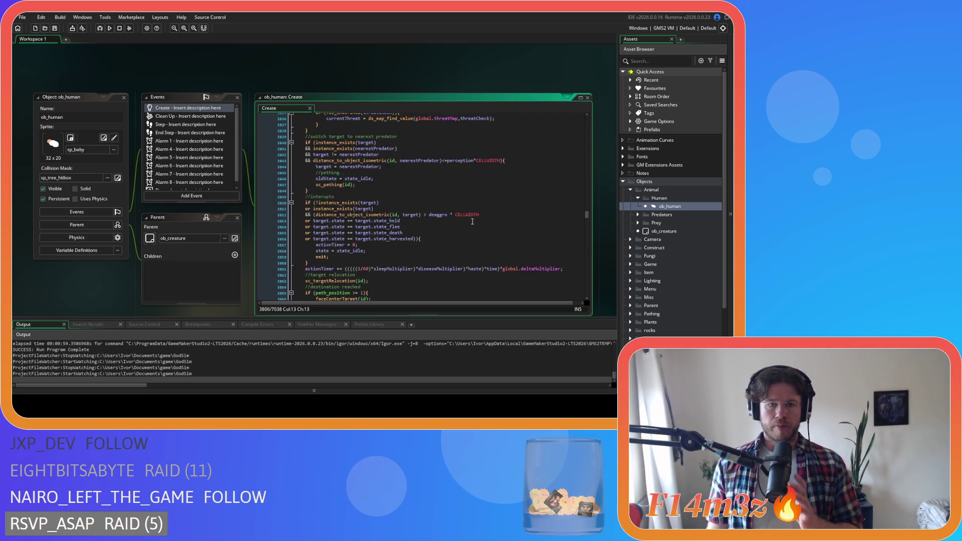
scroll(472, 221, down, 8)
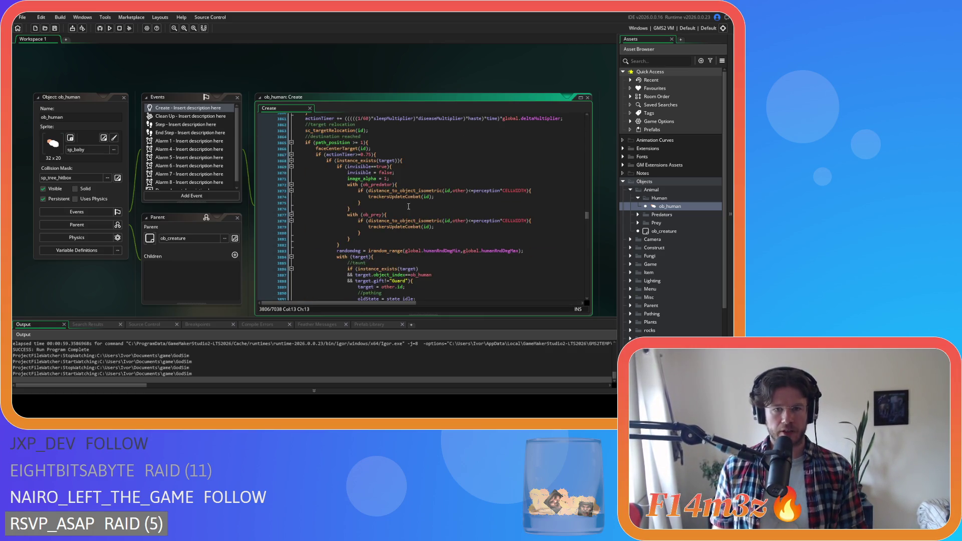
click(440, 190)
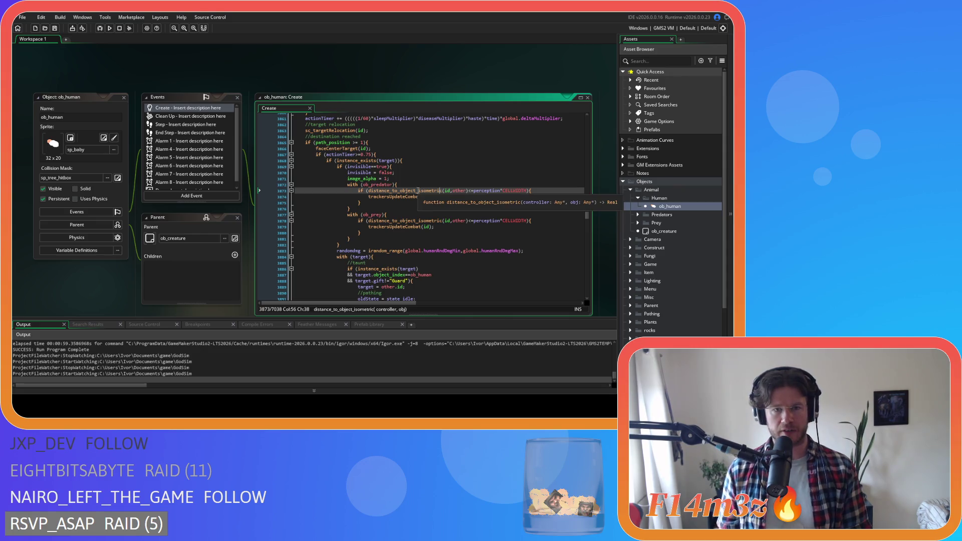
click(418, 169)
scroll(416, 200, down, 2)
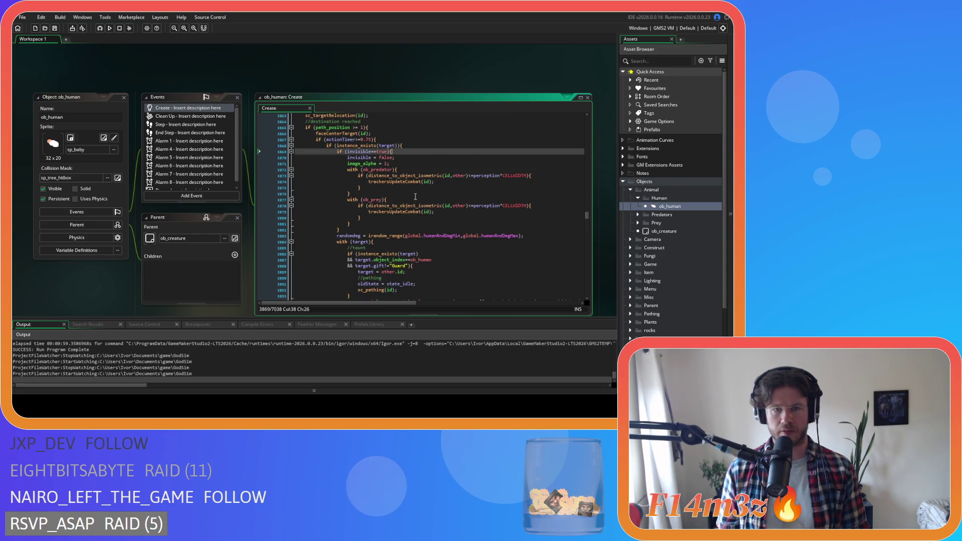
click(414, 232)
scroll(413, 245, down, 3)
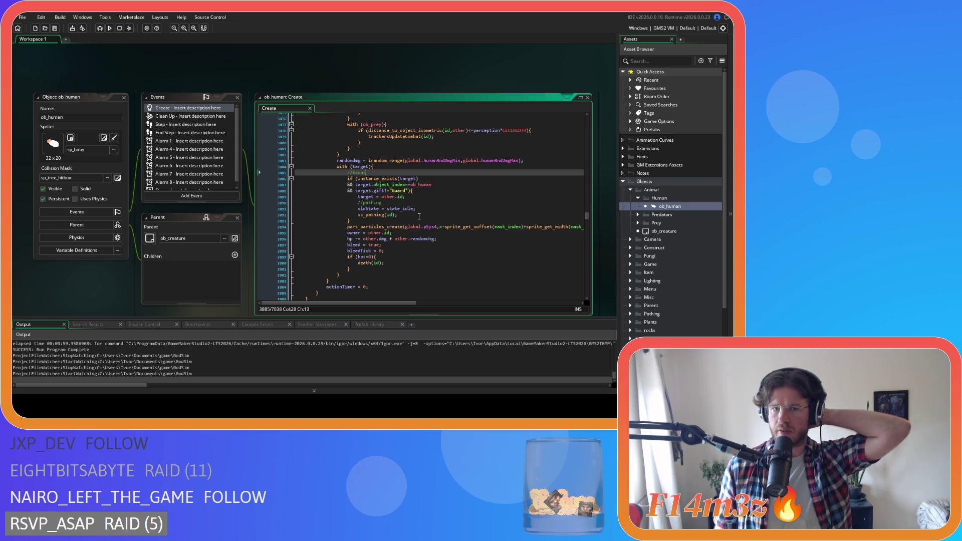
key(Down)
key(End)
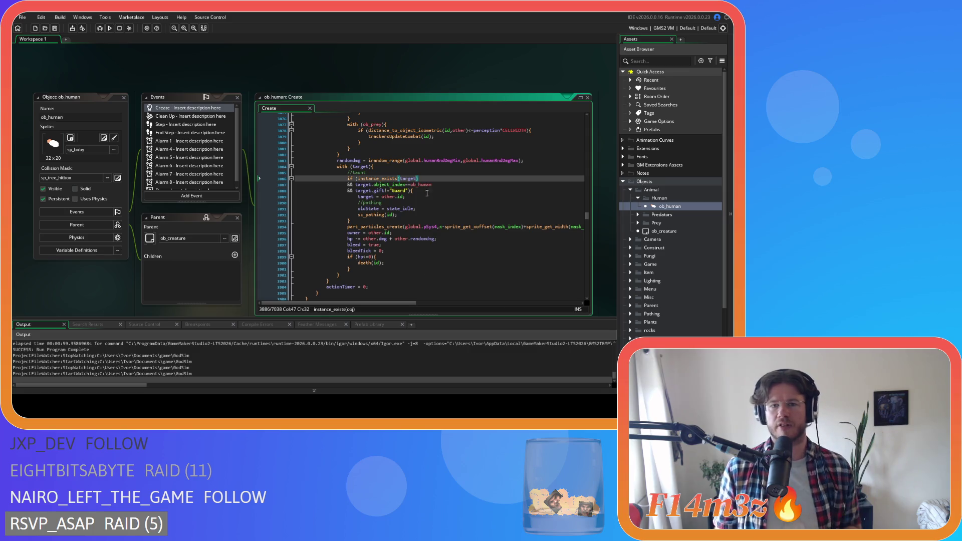
click(429, 185)
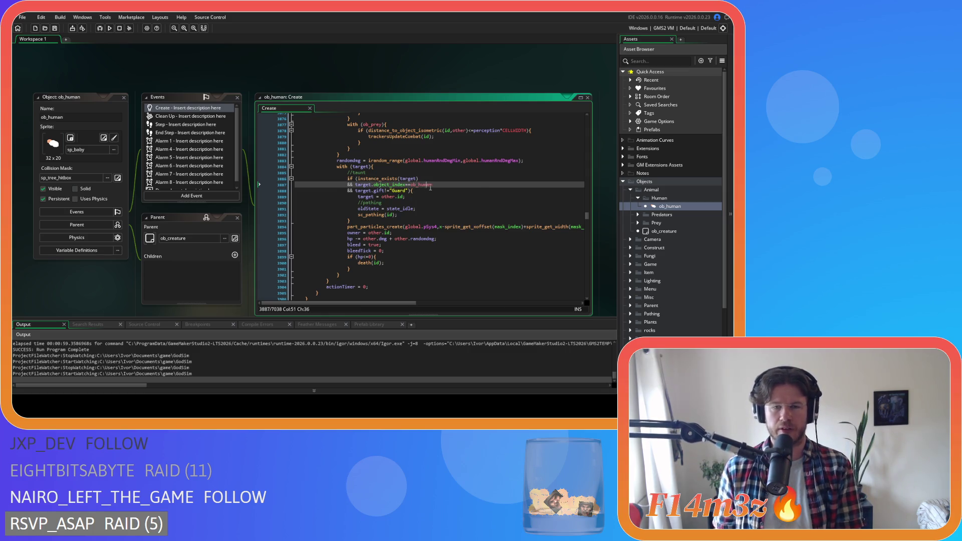
drag(366, 191, 409, 193)
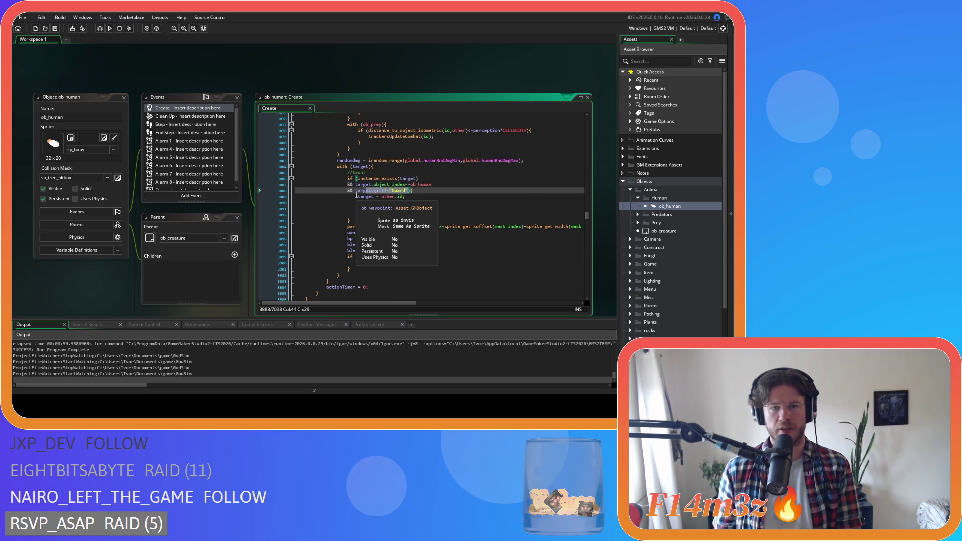
double_click(391, 197)
drag(394, 199, 402, 199)
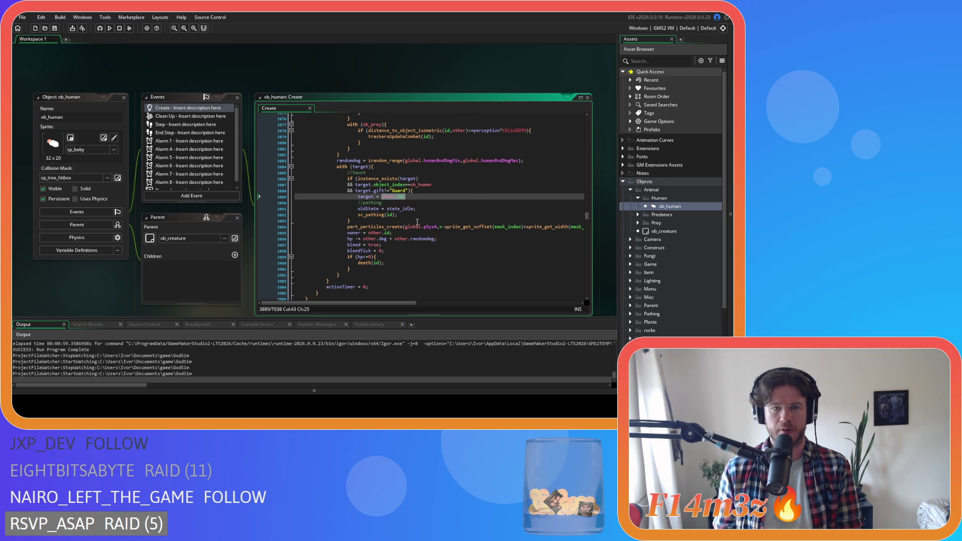
Step: Add blank lines after the Guard check and closing brace, and paste the combatant-list block
click(421, 191)
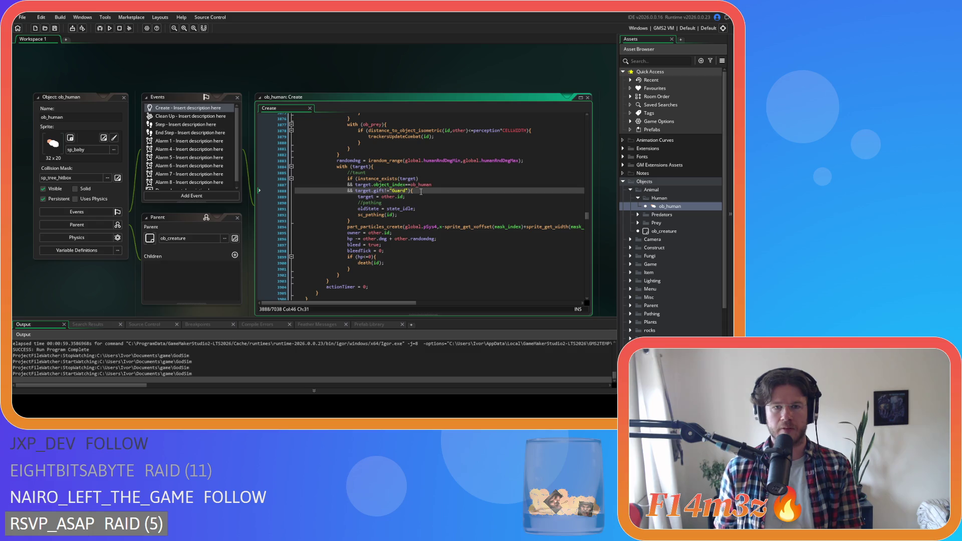
key(Return)
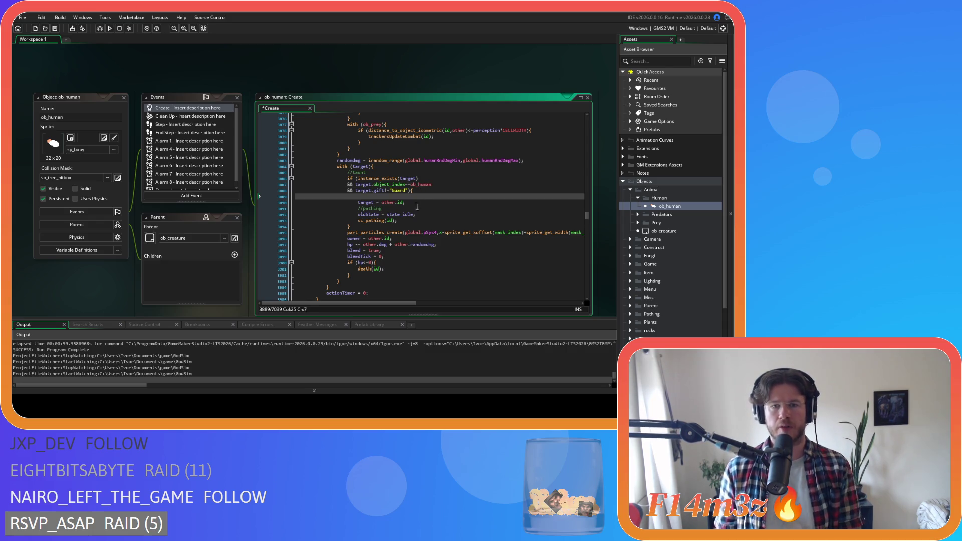
key(BackSpace)
key(BackSpace)
key(BackSpace)
key(BackSpace)
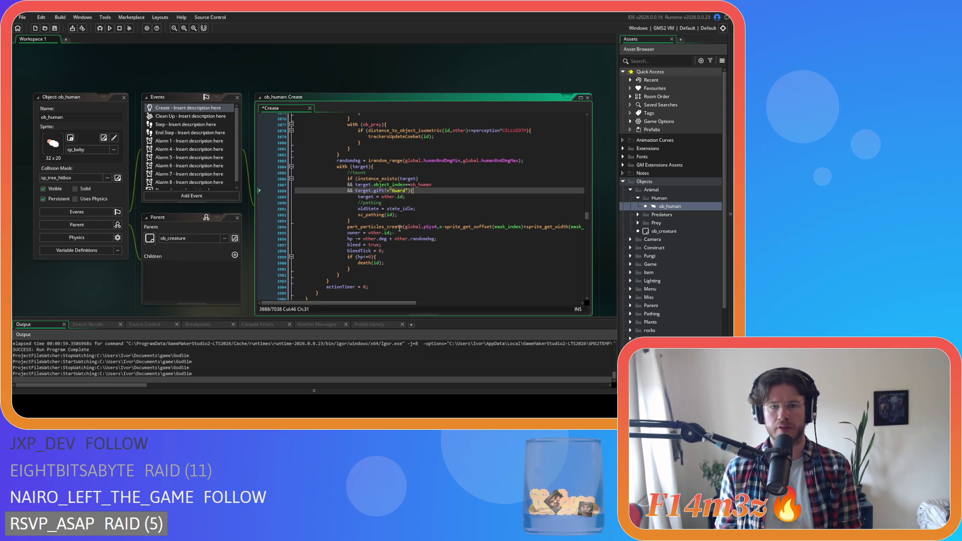
click(353, 222)
key(Return)
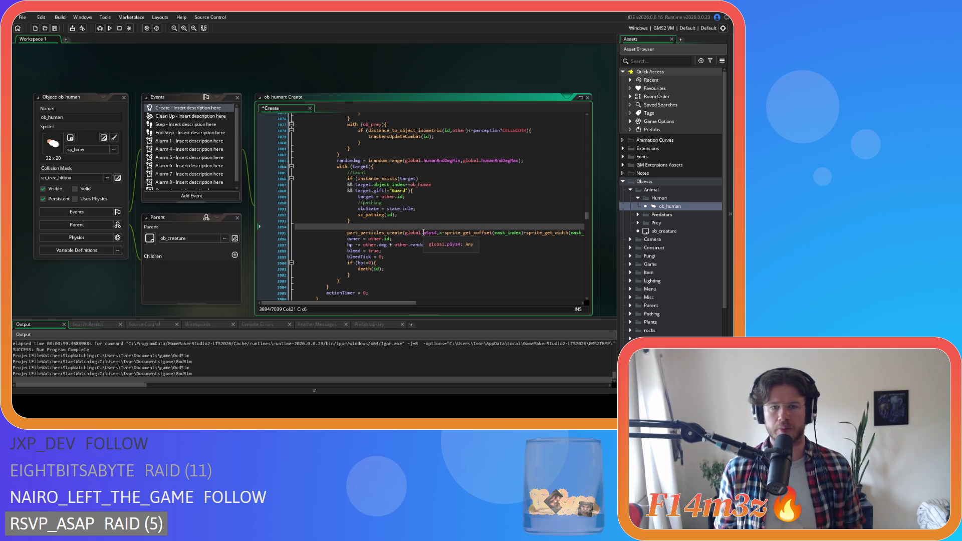
text(with(target){ 				if (object_index==ob_human 				&& ds_list_find_index(global.combatants,id)==-1){ 					ds_list_add(global.combatants,id); 					dangerPause(id); 				} 			})
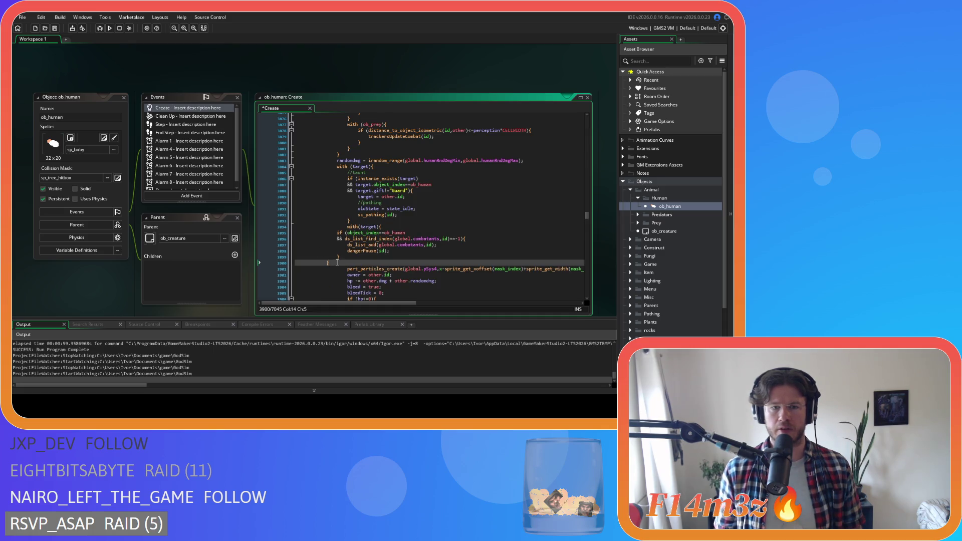
Step: Indent the pasted block and remove its redundant with(target) line and closing brace
drag(338, 262, 271, 231)
key(Tab)
key(Tab)
click(385, 256)
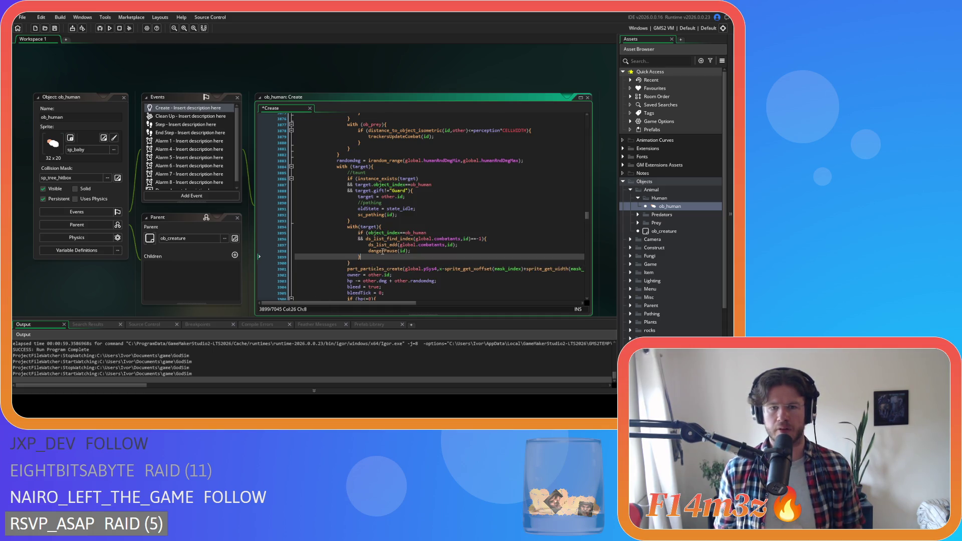
click(381, 227)
mouse_move(393, 227)
mouse_down()
mouse_move(270, 224)
mouse_move(294, 233)
mouse_up()
key(Delete)
click(356, 256)
mouse_move(356, 256)
mouse_down()
mouse_move(296, 256)
mouse_move(296, 226)
mouse_up()
key(BackSpace)
key(BackSpace)
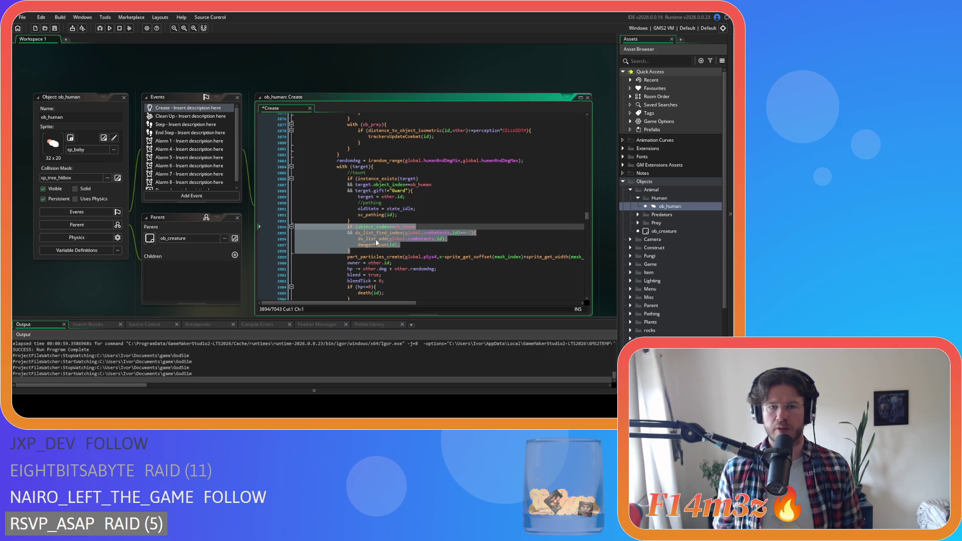
Step: Delete the redundant object_index==ob_human condition and comment out dangerPause(id) with Ctrl+K
click(366, 241)
click(356, 233)
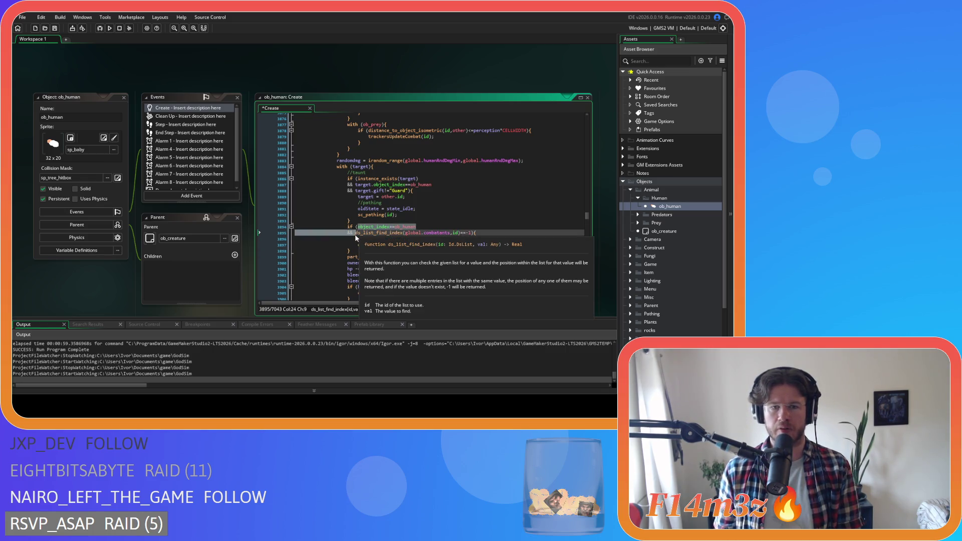
drag(355, 233, 358, 227)
key(Delete)
click(470, 246)
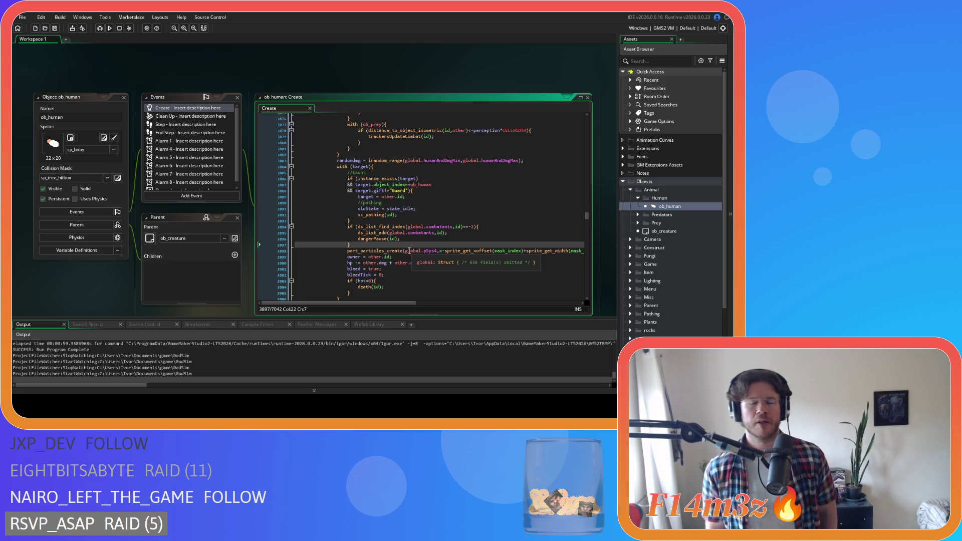
click(411, 239)
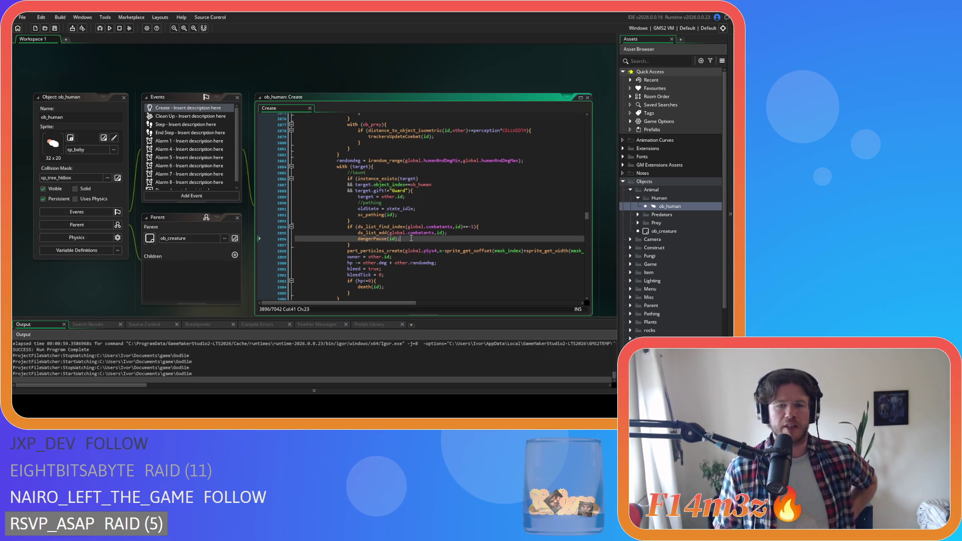
key(ctrl+k)
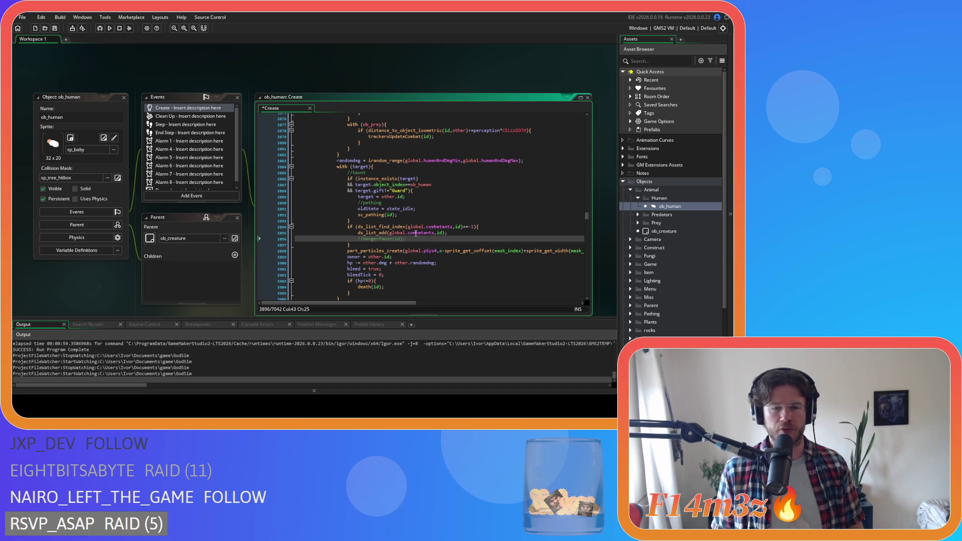
Step: Check the combatants-list lines and save the Create code
key(Up)
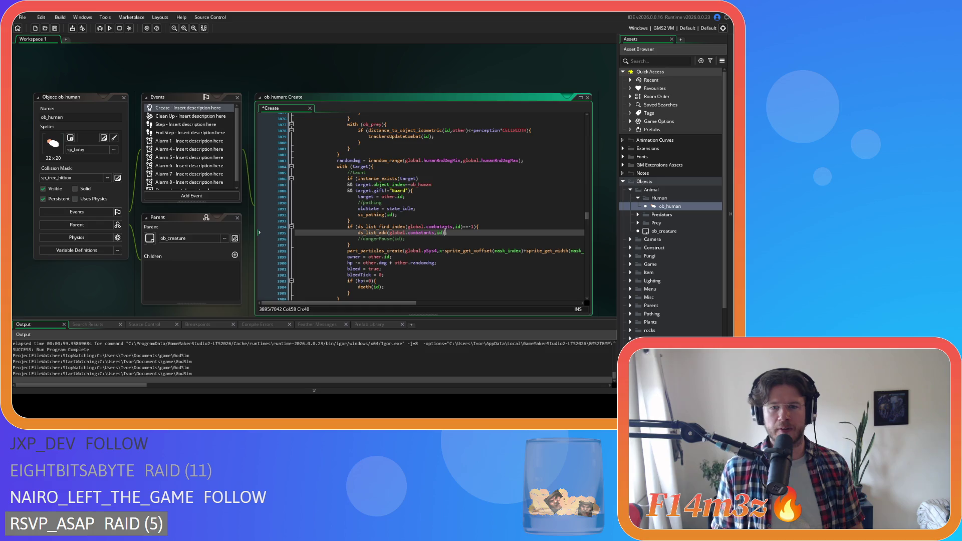
key(Up)
key(Left)
key(Left)
key(Left)
click(442, 232)
click(480, 226)
key(ctrl+s)
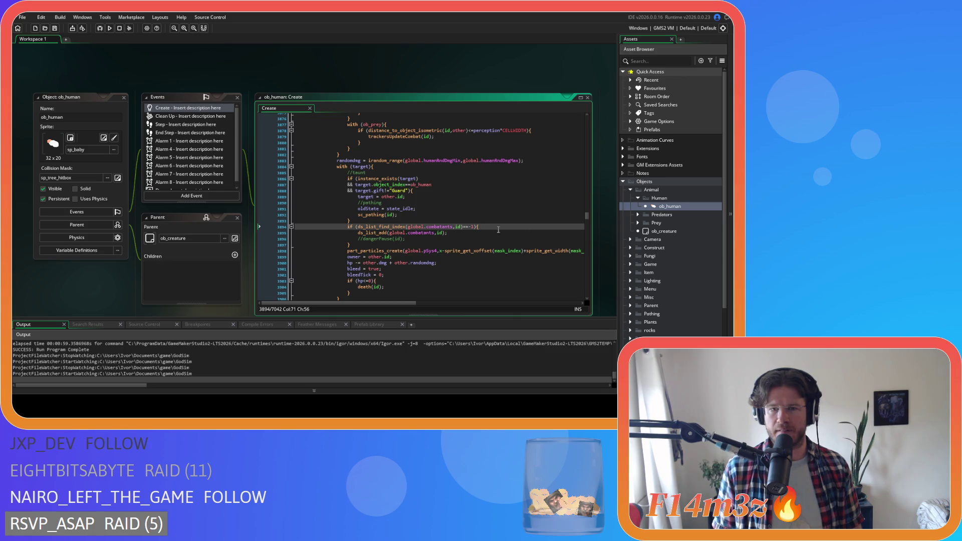
Step: Insert combatantsRemoval(id) on a new line inside the Guard gift check and save
click(422, 192)
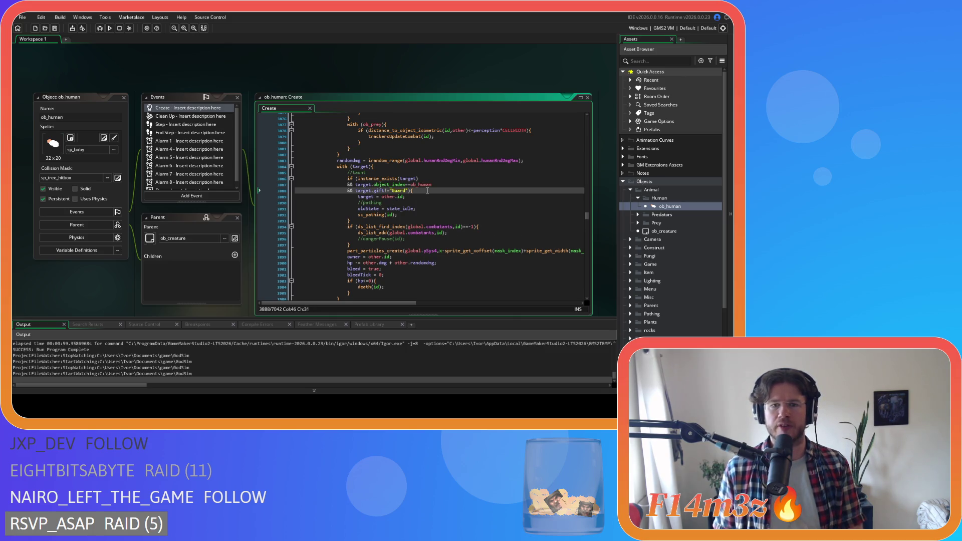
key(Return)
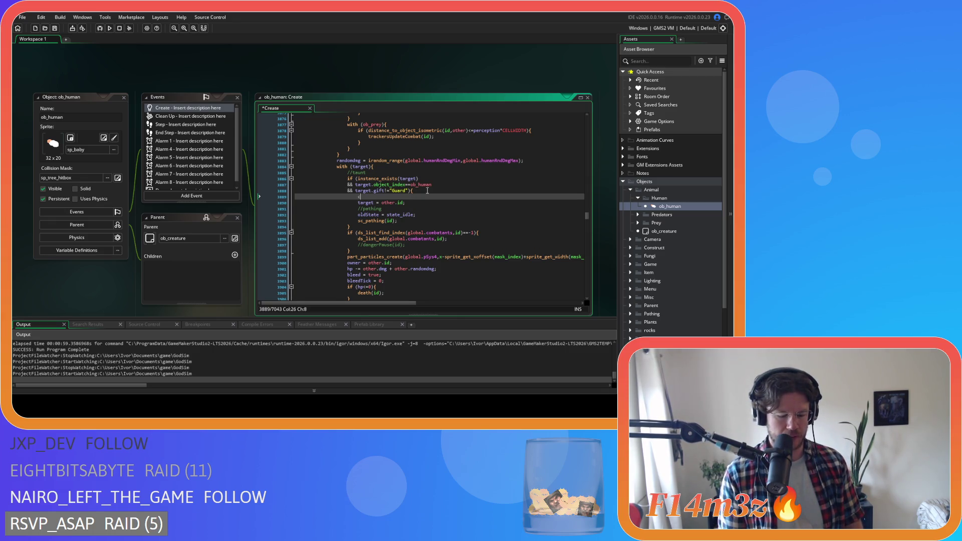
text(ombatantsRemoval(id);)
key(ctrl+s)
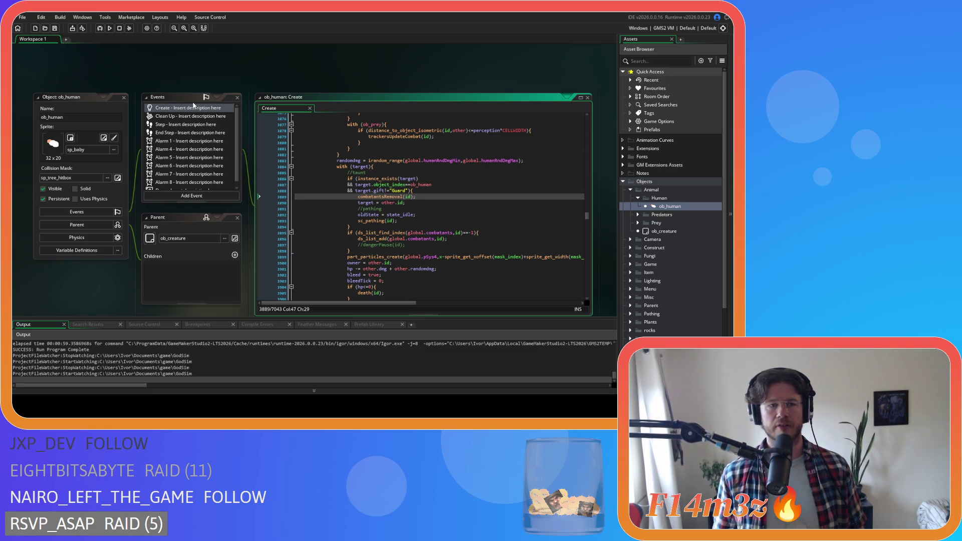
Step: Close all ob_human editor windows, fold the Animal and Objects folders, and save the project
right_click(209, 79)
click(228, 107)
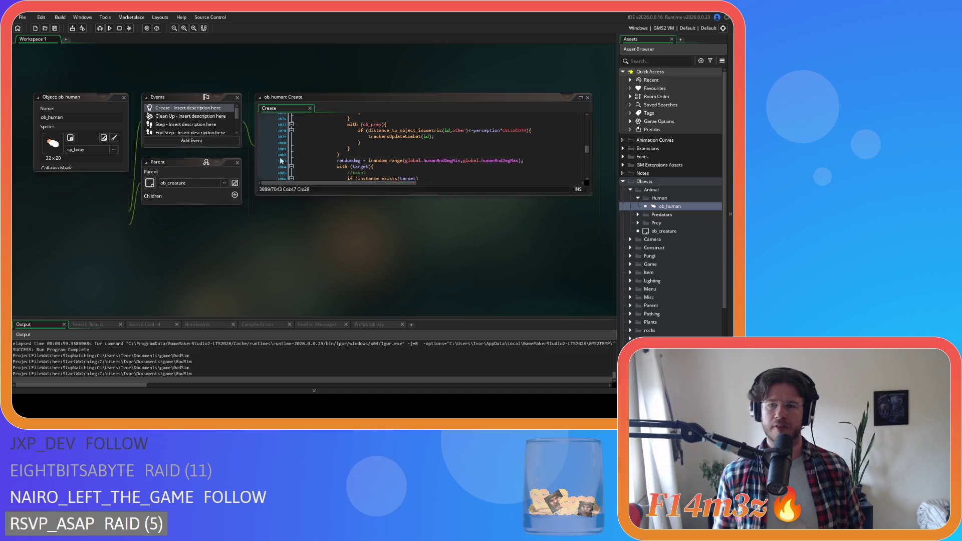
click(631, 189)
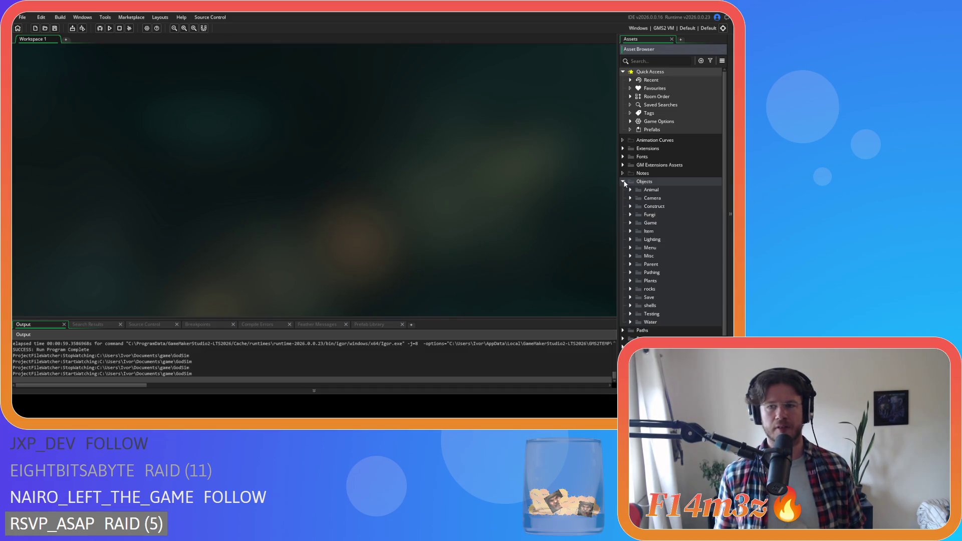
click(623, 182)
click(55, 28)
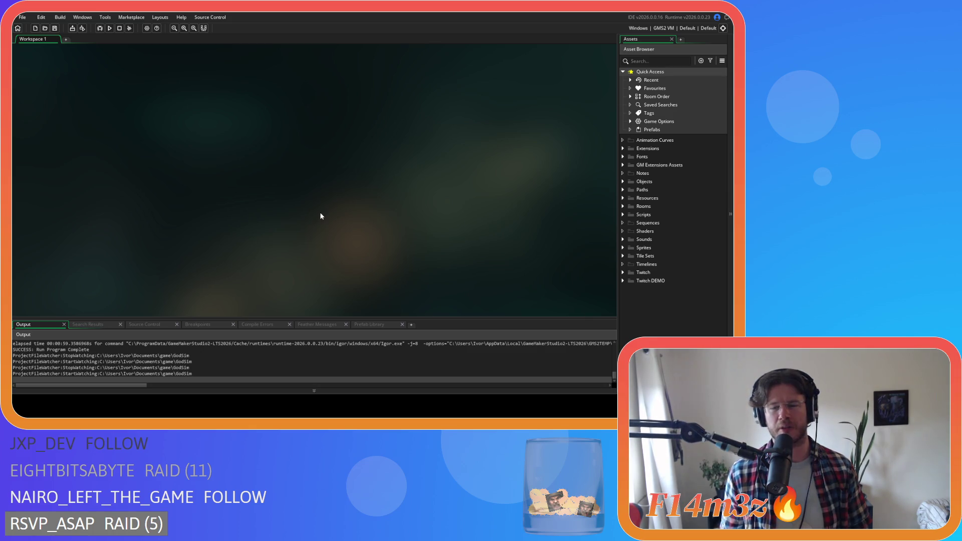
click(624, 181)
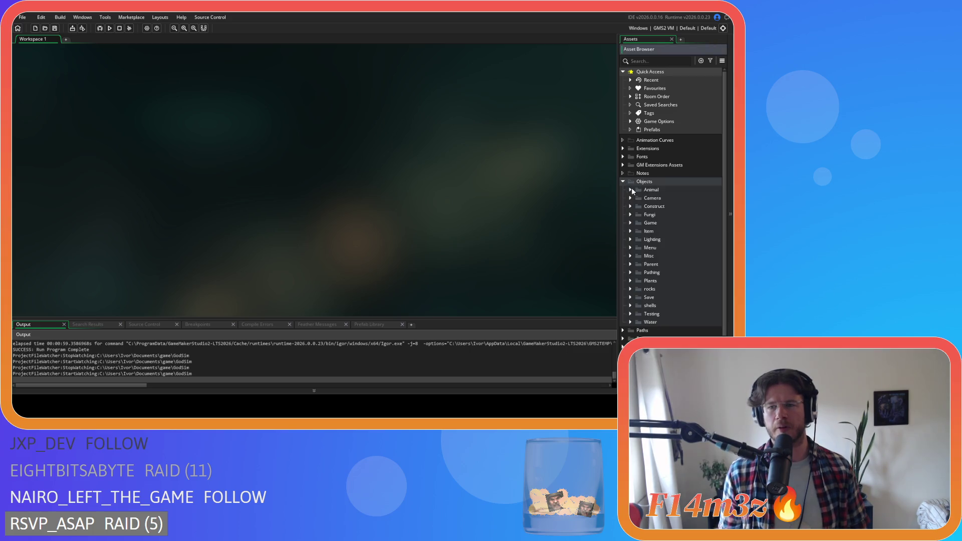
Step: Fold Objects, expand Scripts > Conditions, and open sc_stateConditions
click(625, 182)
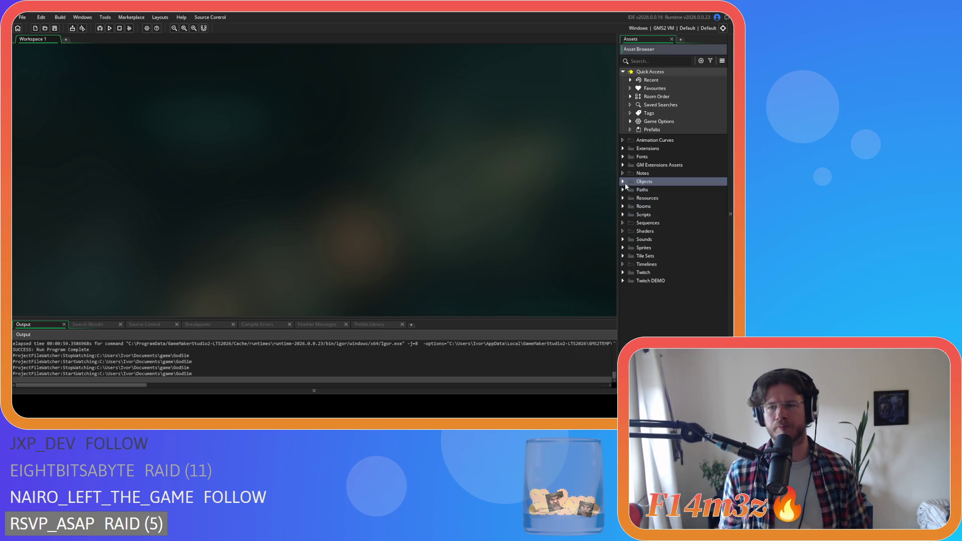
click(623, 215)
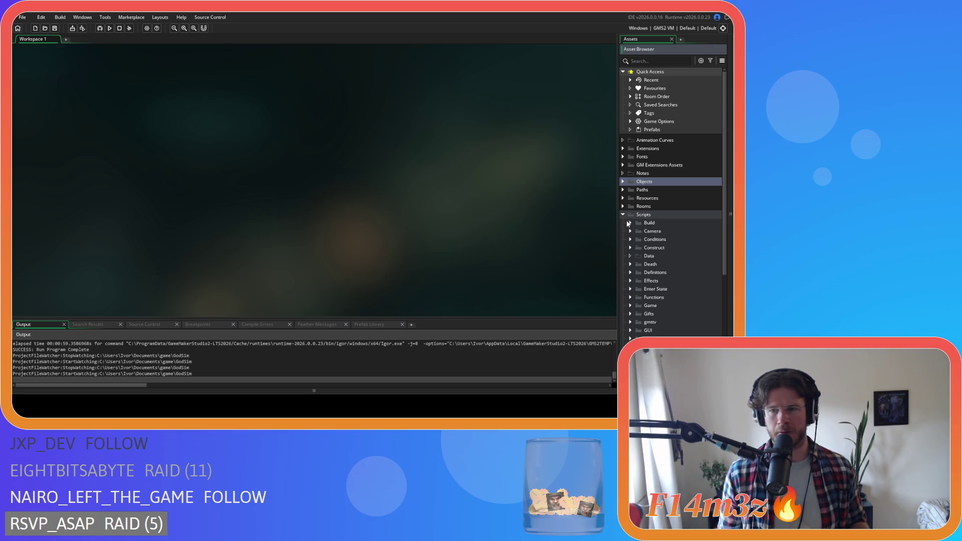
click(630, 239)
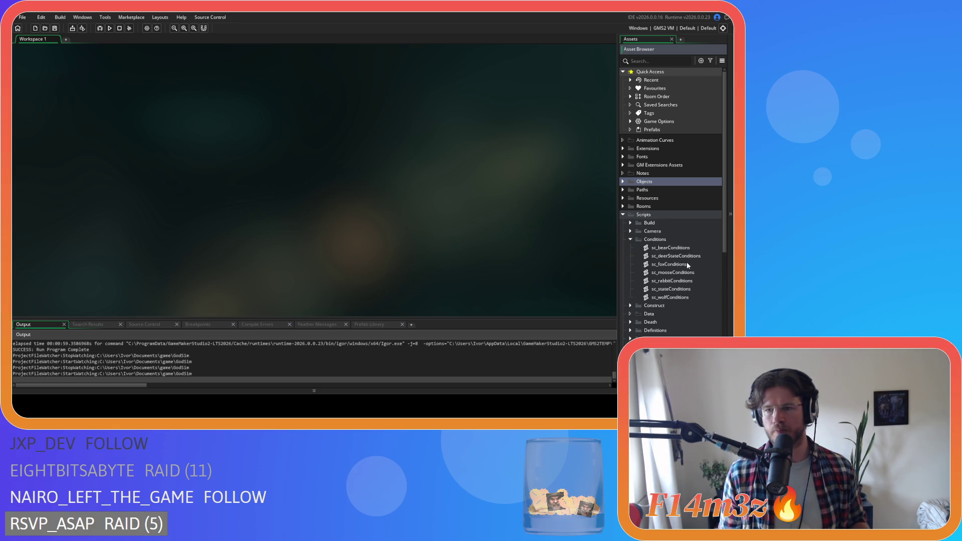
double_click(677, 289)
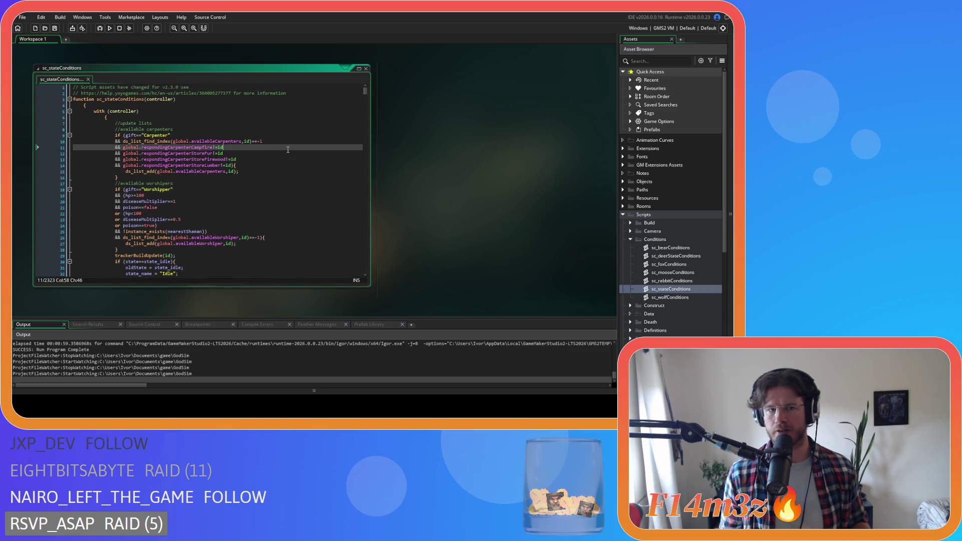
Step: Search sc_stateConditions for 'state_warminsid' and inspect the stealth reset and target assignment matches
mouse_move(220, 145)
key(ctrl+f)
text(state_)
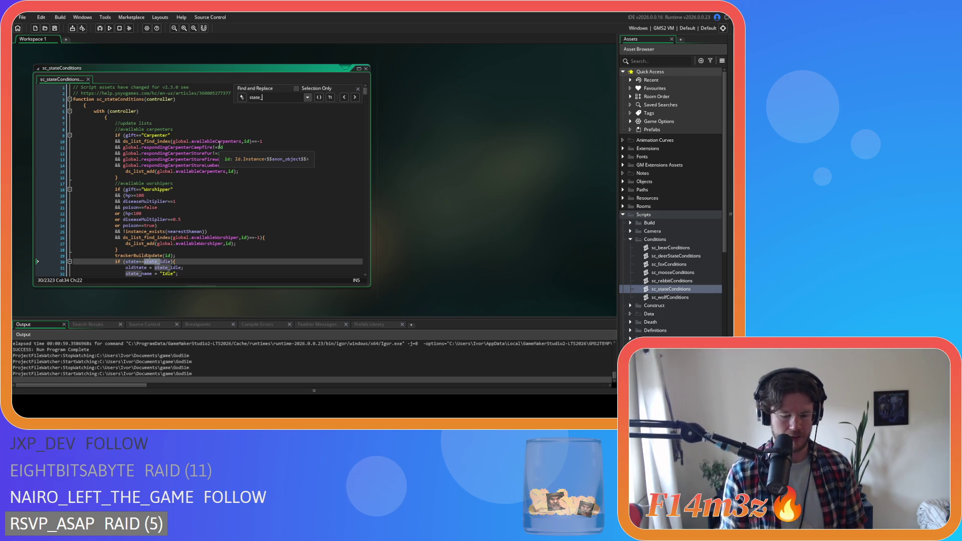
text(warm)
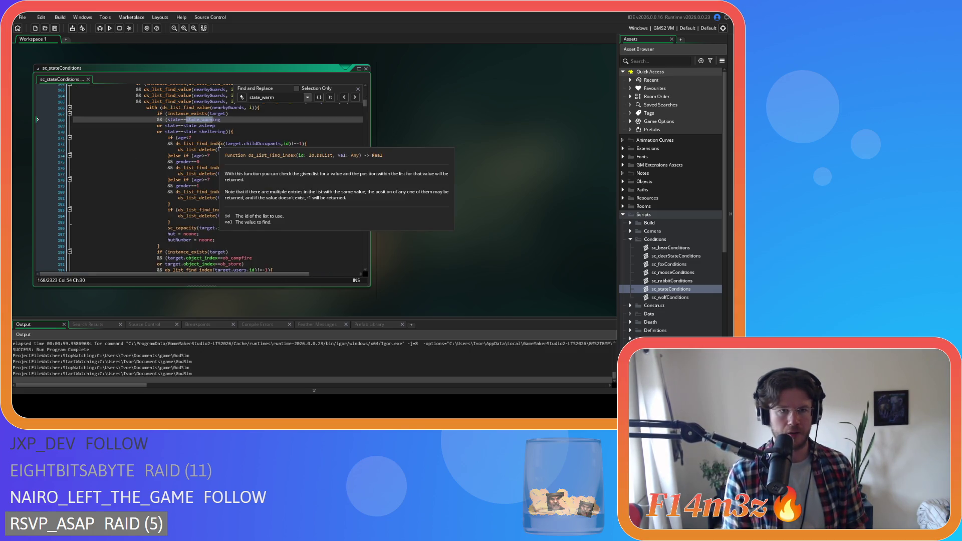
text(inside)
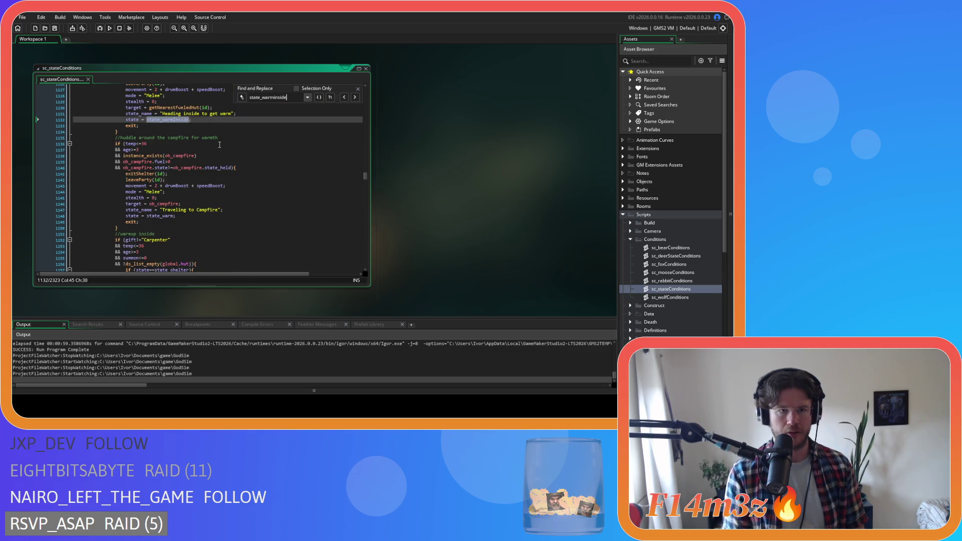
scroll(219, 145, up, 6)
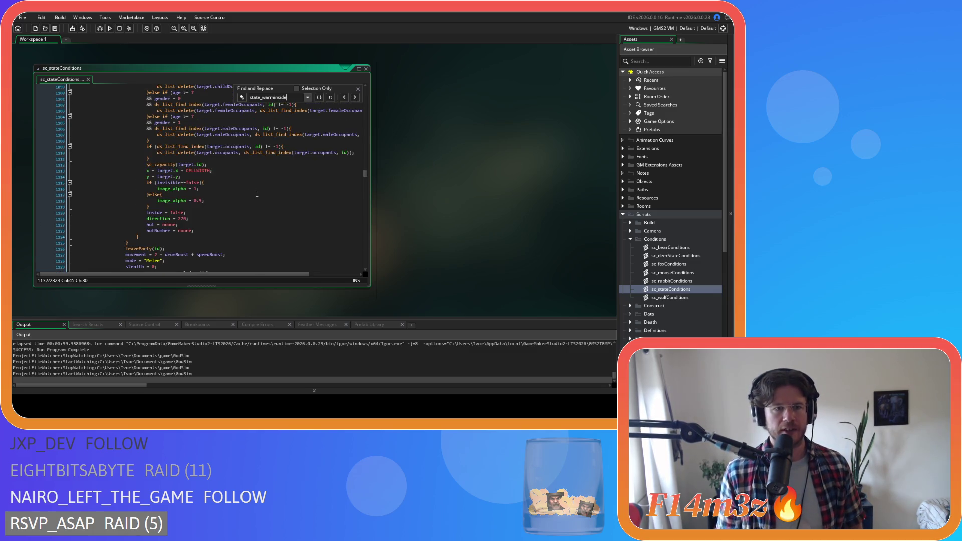
scroll(257, 194, down, 3)
click(237, 208)
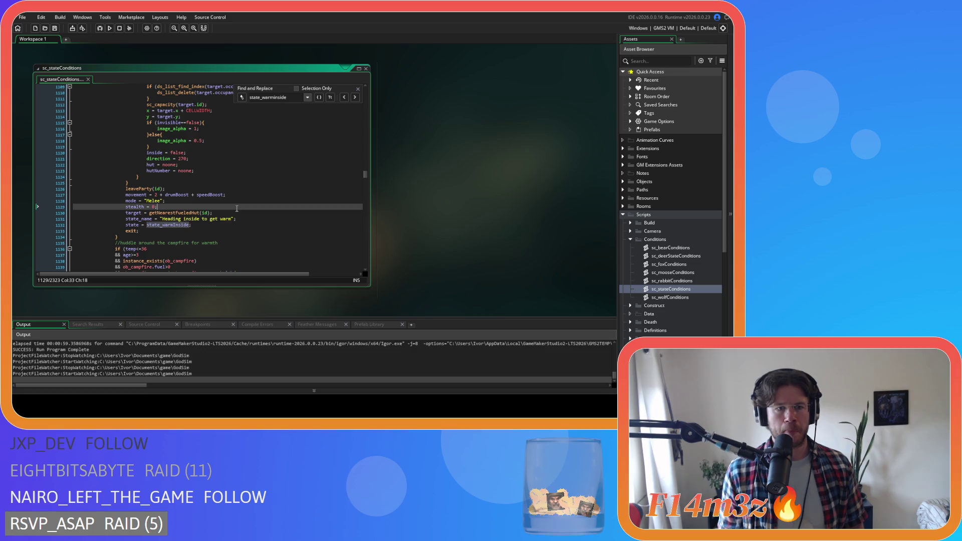
click(235, 213)
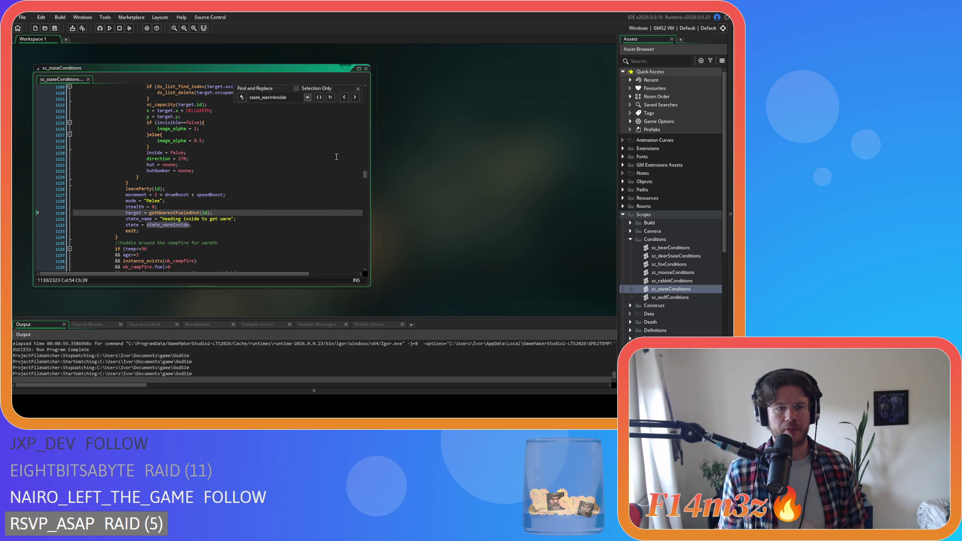
click(358, 88)
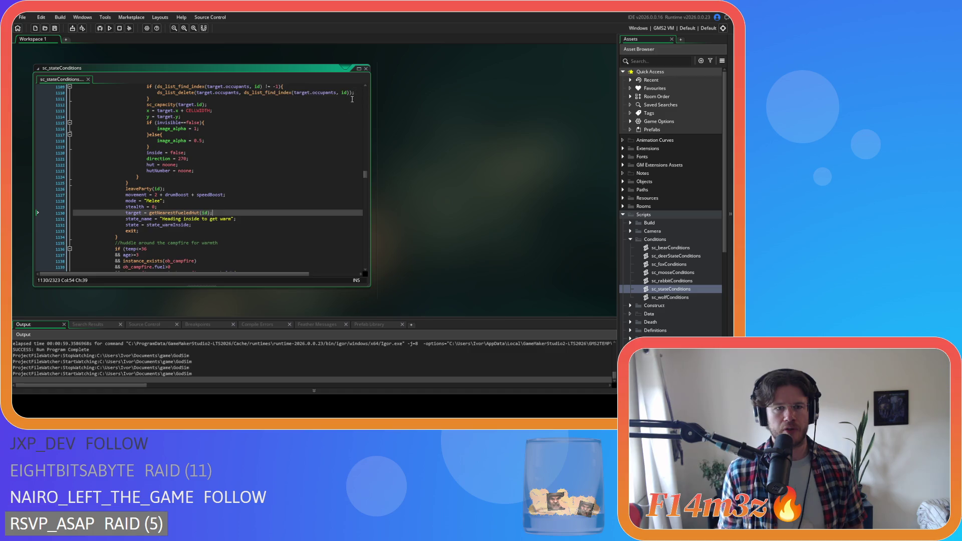
Step: Review the campfire warmth block and the Carpenter gift check that set state_warmInside
scroll(287, 182, up, 10)
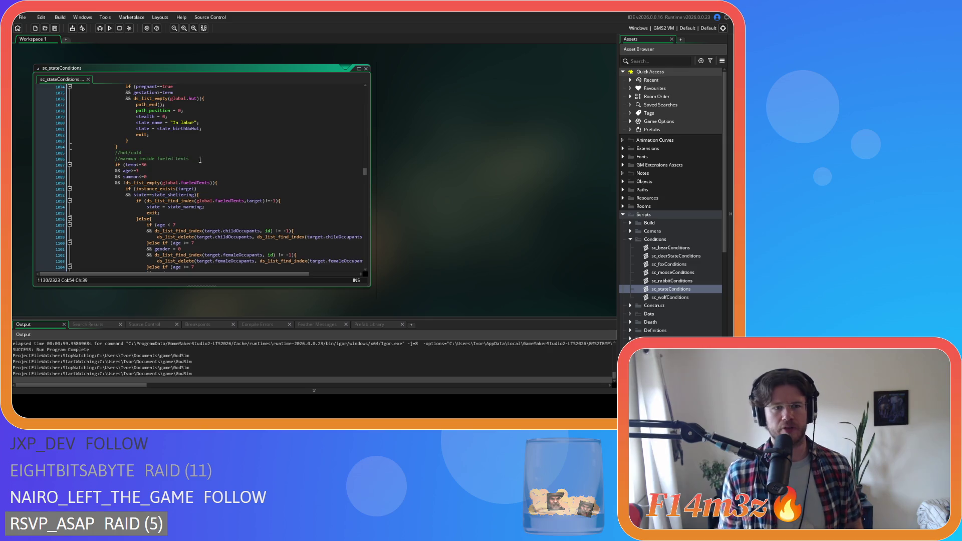
scroll(199, 158, down, 11)
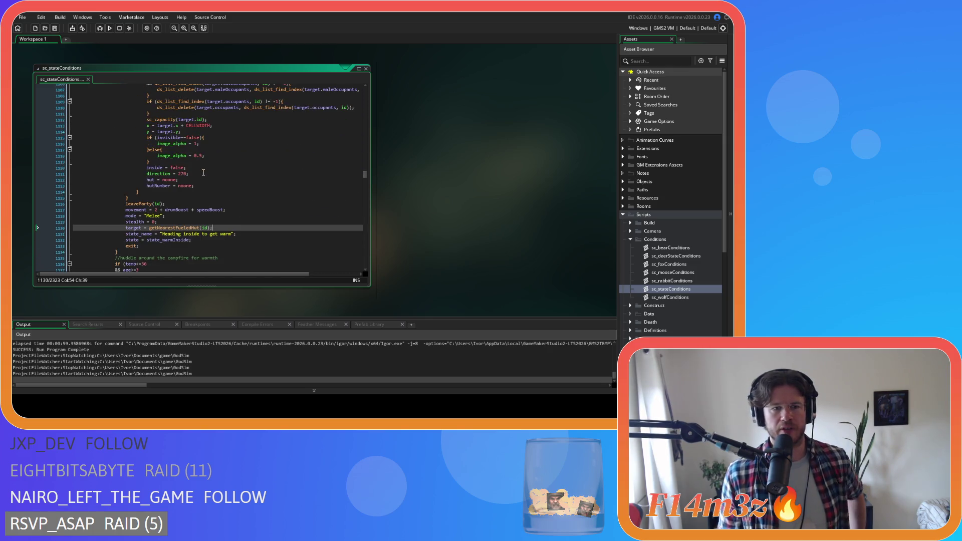
scroll(200, 201, up, 10)
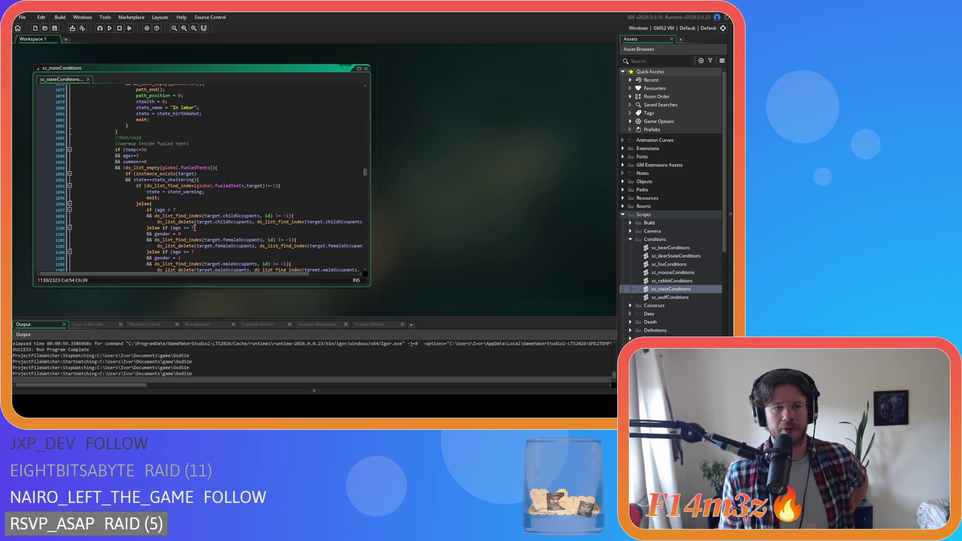
scroll(180, 152, down, 15)
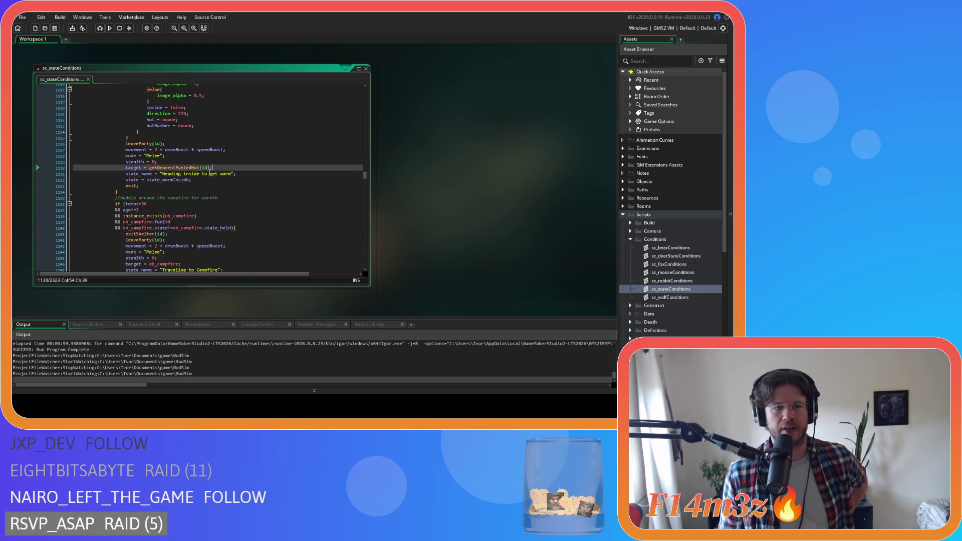
click(152, 168)
scroll(171, 176, down, 5)
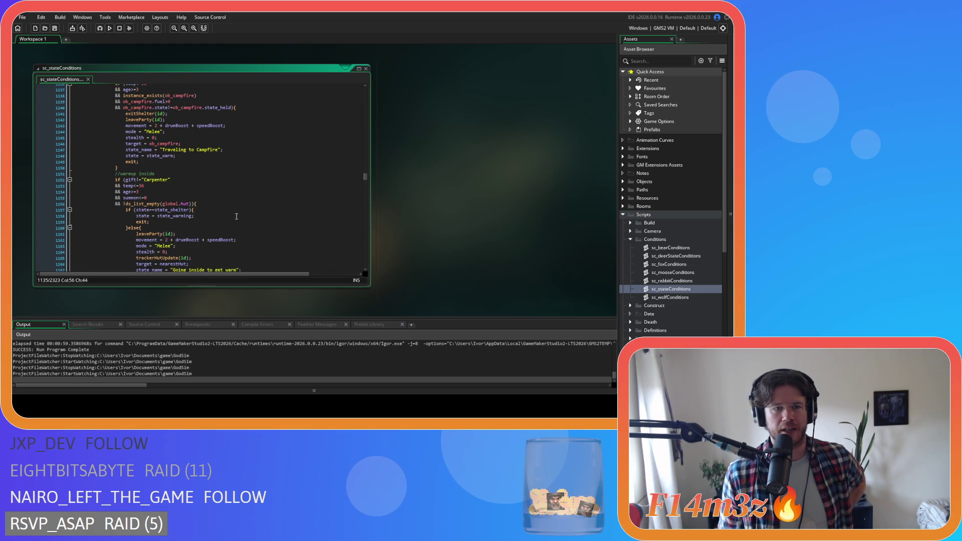
click(202, 179)
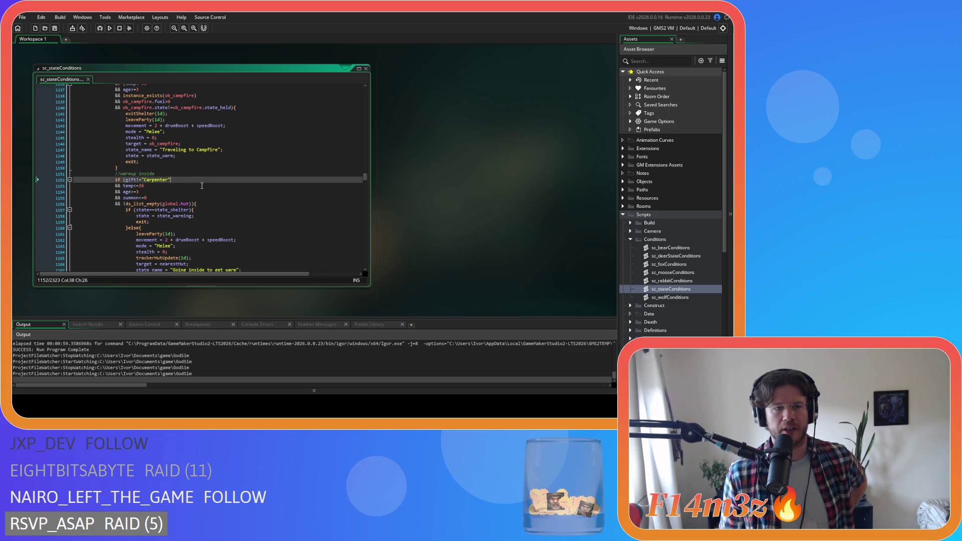
scroll(201, 182, down, 3)
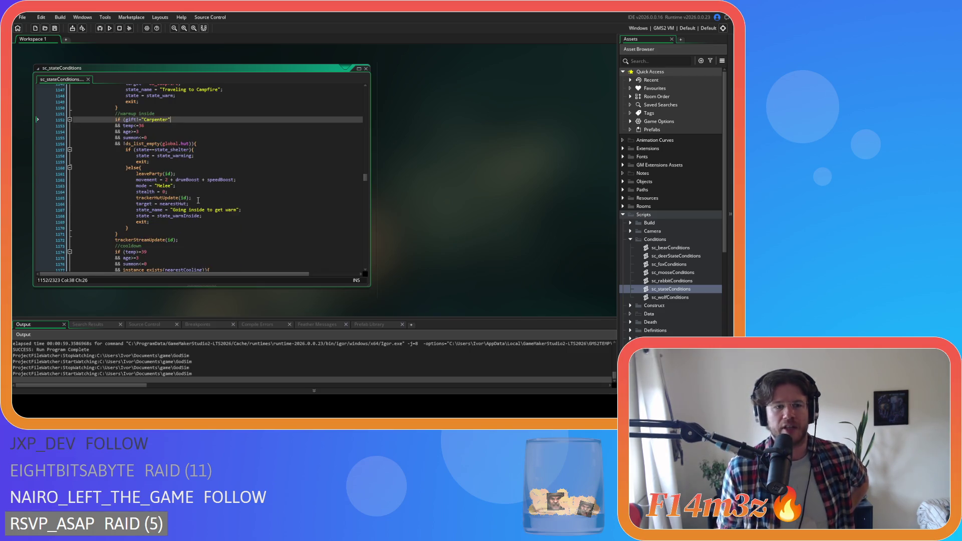
scroll(198, 201, down, 4)
scroll(198, 200, up, 3)
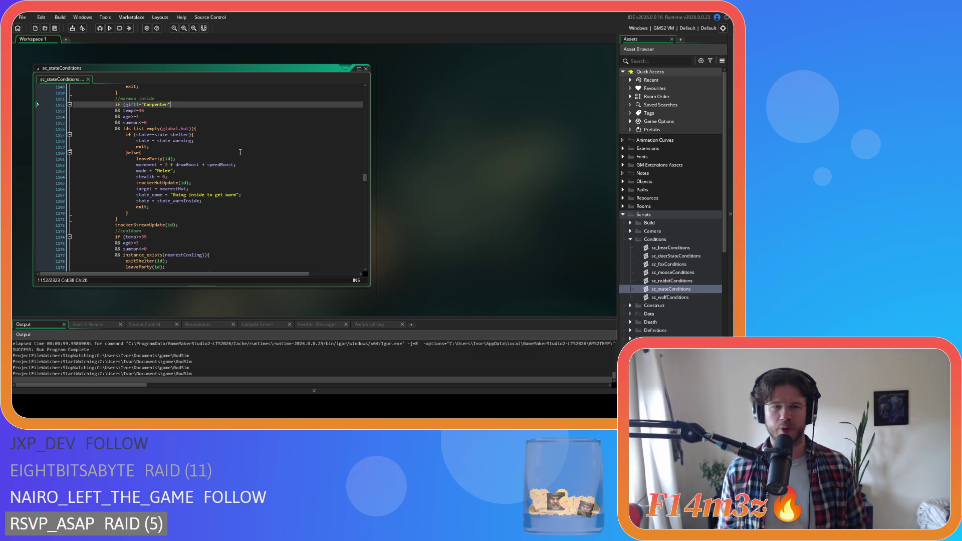
scroll(213, 172, up, 5)
click(245, 150)
Step: Close all open editor windows and collapse the Scripts folder in the asset tree
right_click(446, 123)
mouse_move(466, 133)
click(510, 151)
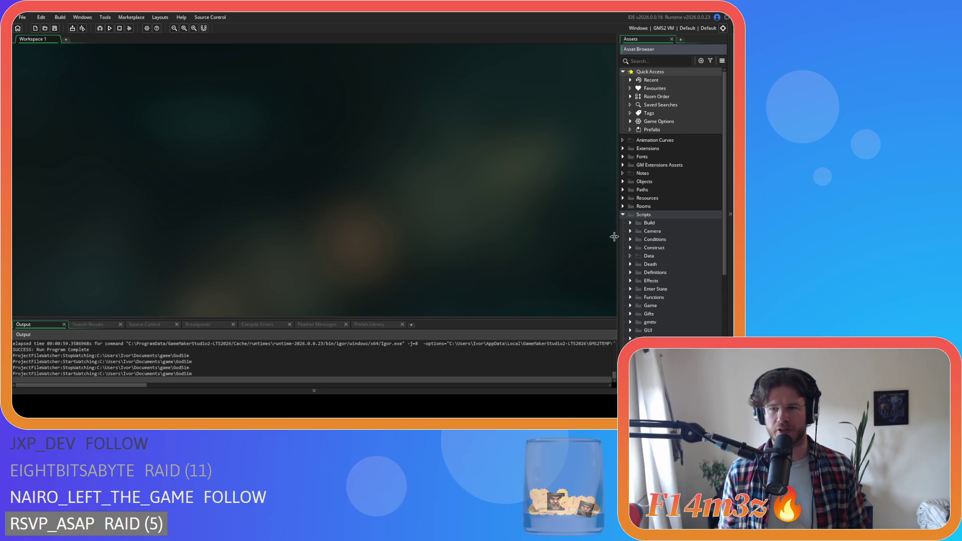
click(624, 217)
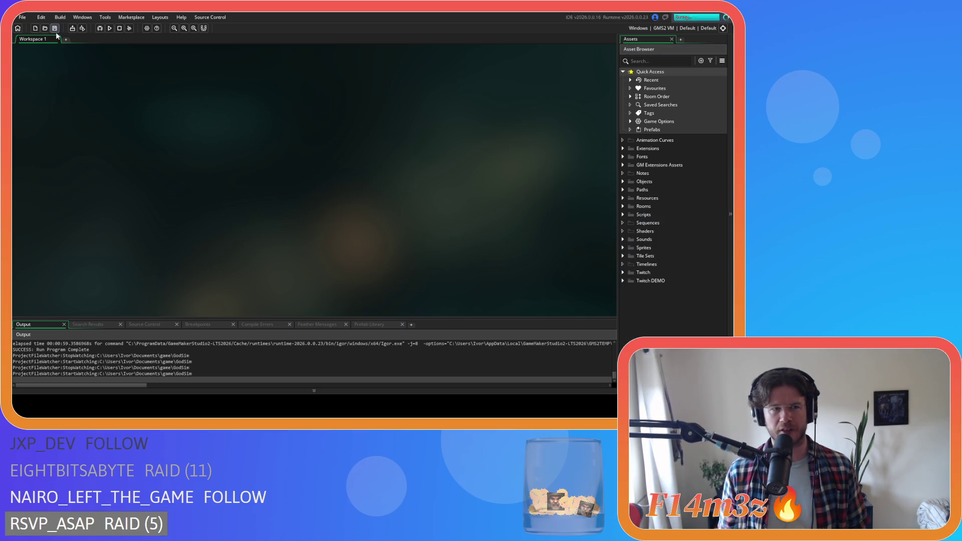